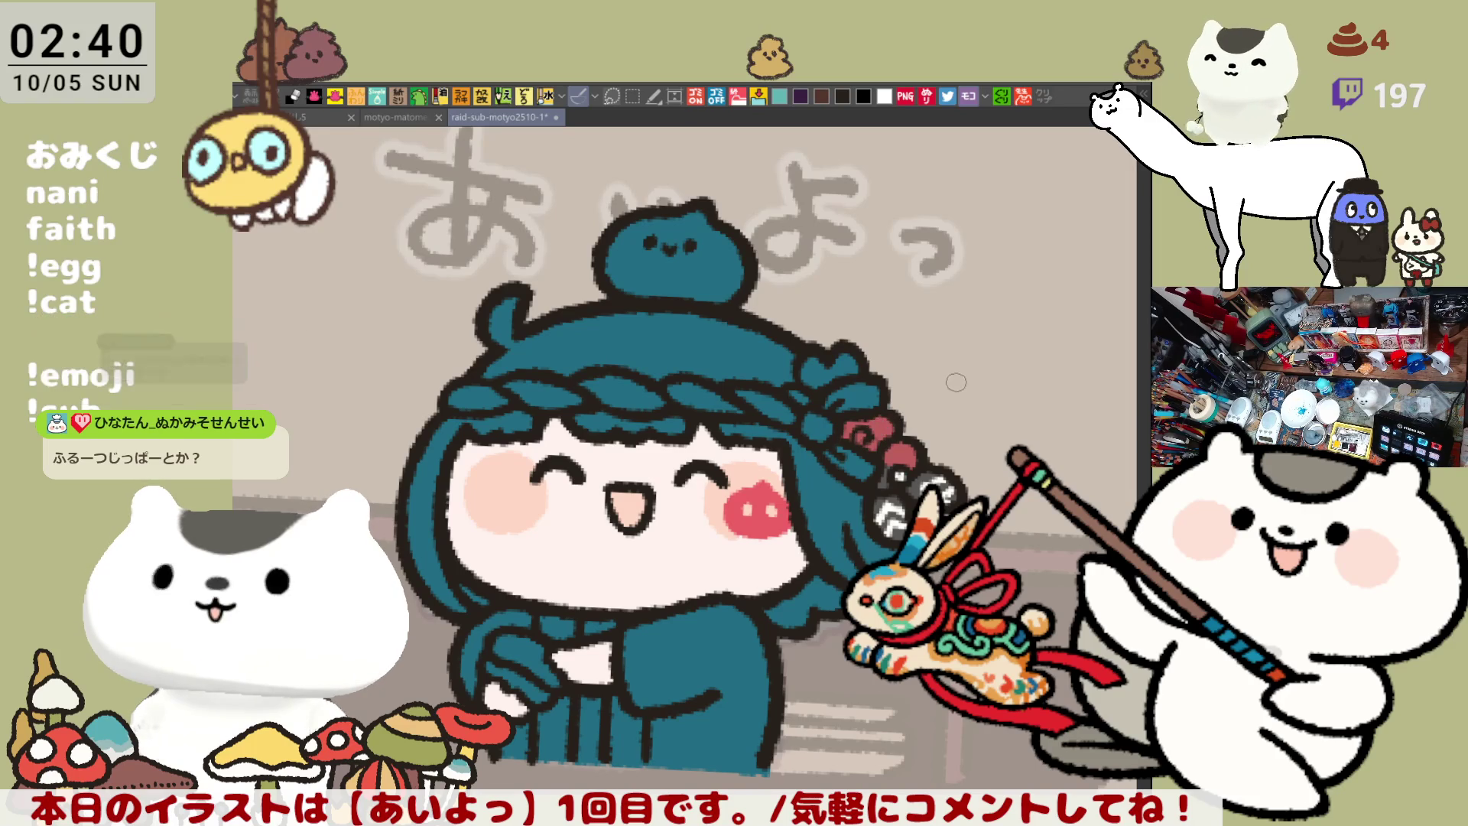
Tilt the view slightly and add a small dark grey stroke to the teal hair
{"action": "key", "text": "minus"}
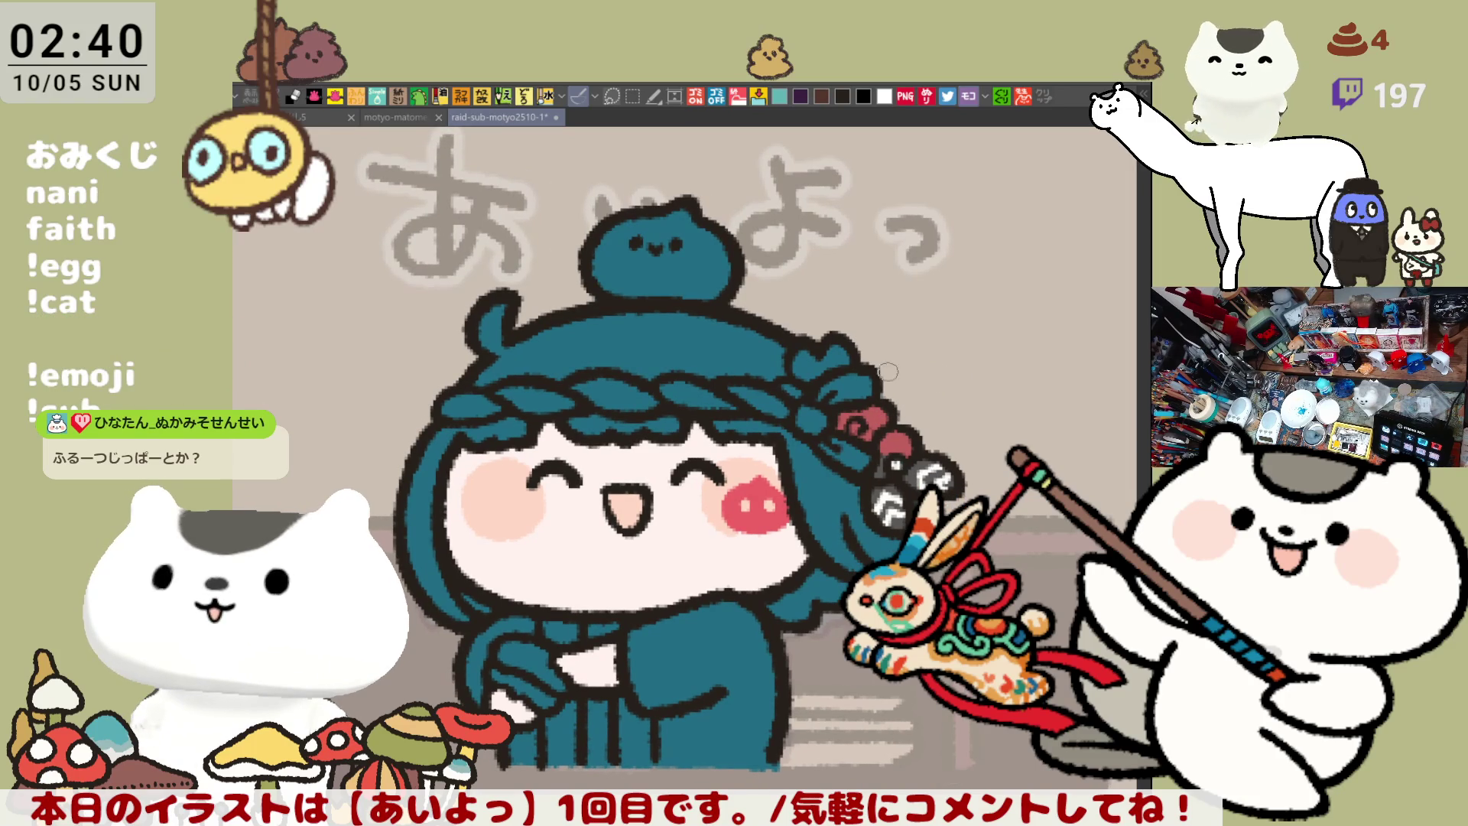
{"action": "left_click_drag", "start_coordinate": [814, 378], "coordinate": [835, 355]}
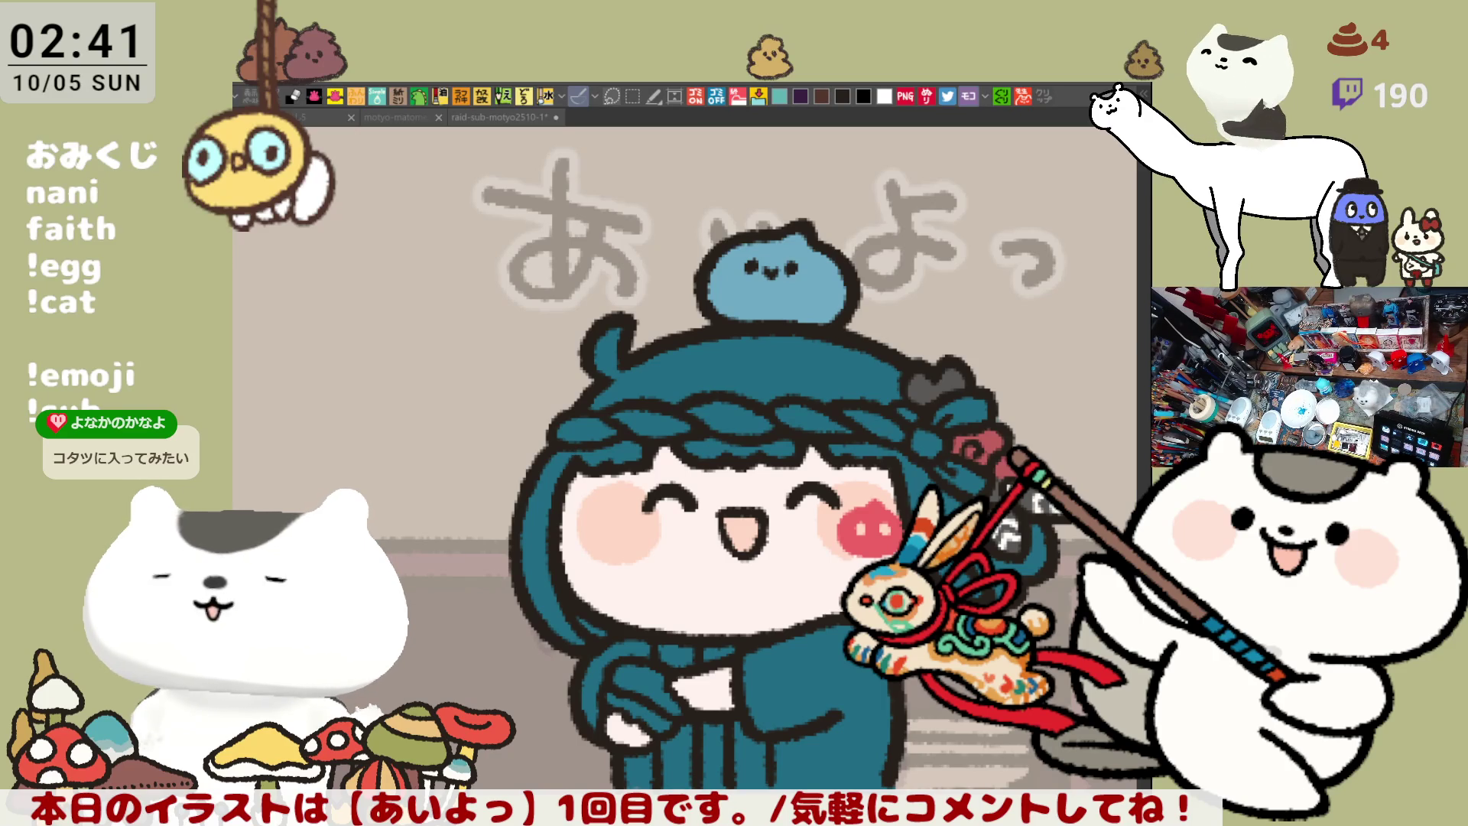
Fill the top, right and left sections of the hair light green
{"action": "left_click_drag", "start_coordinate": [852, 668], "coordinate": [734, 667]}
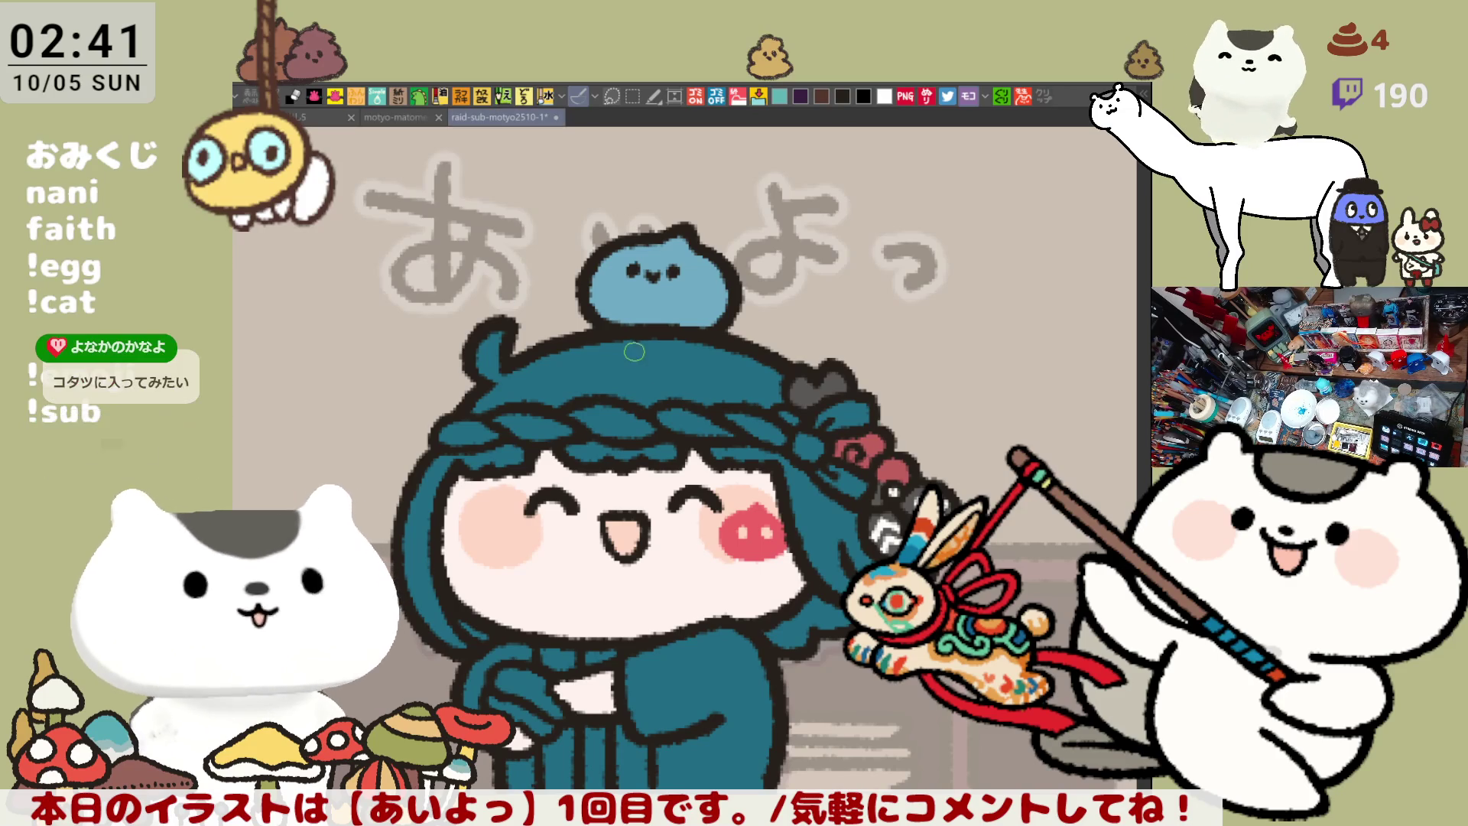
{"action": "left_click", "coordinate": [639, 411]}
{"action": "left_click", "coordinate": [792, 463]}
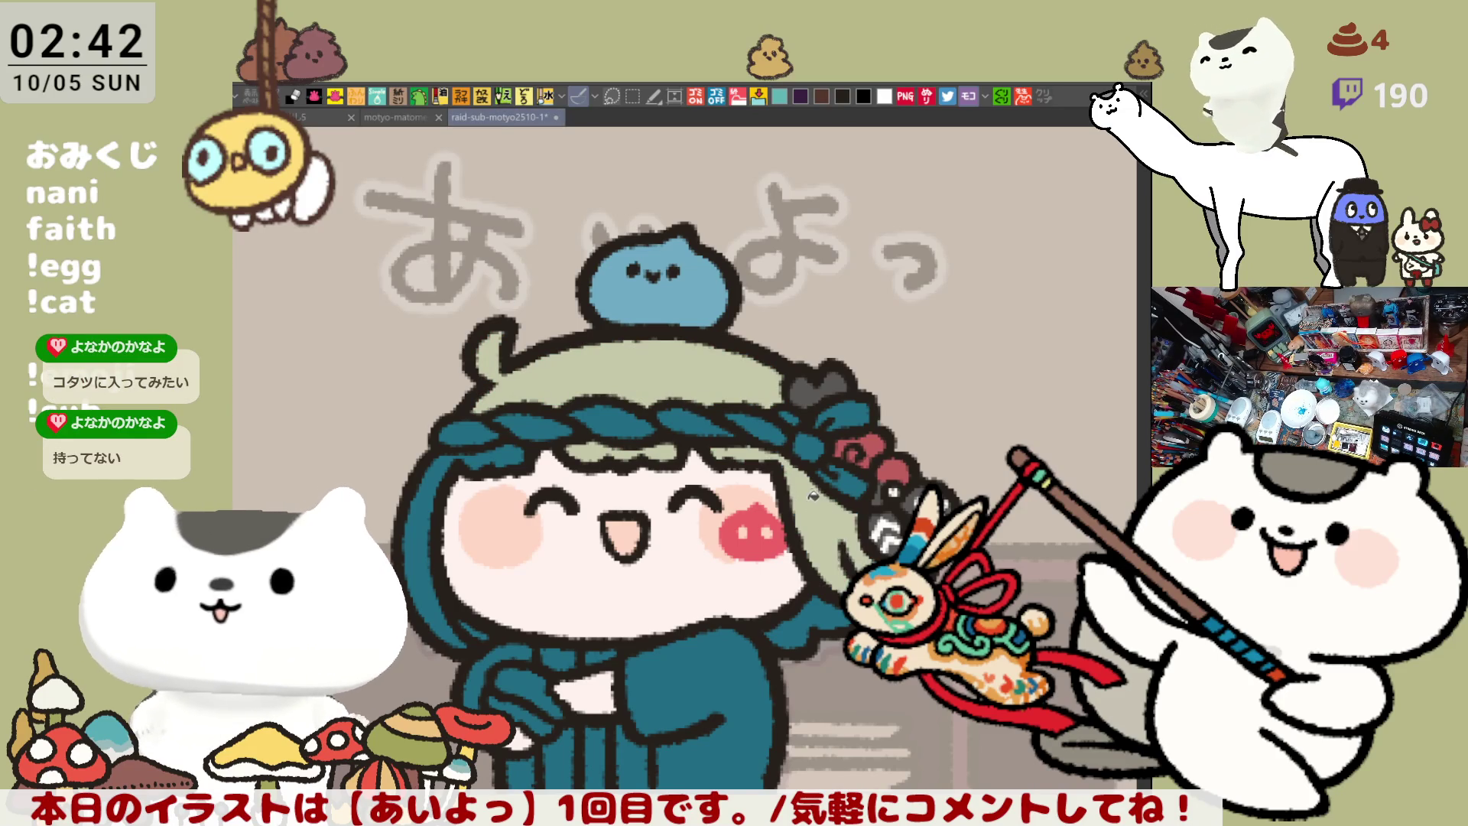
{"action": "left_click", "coordinate": [438, 484]}
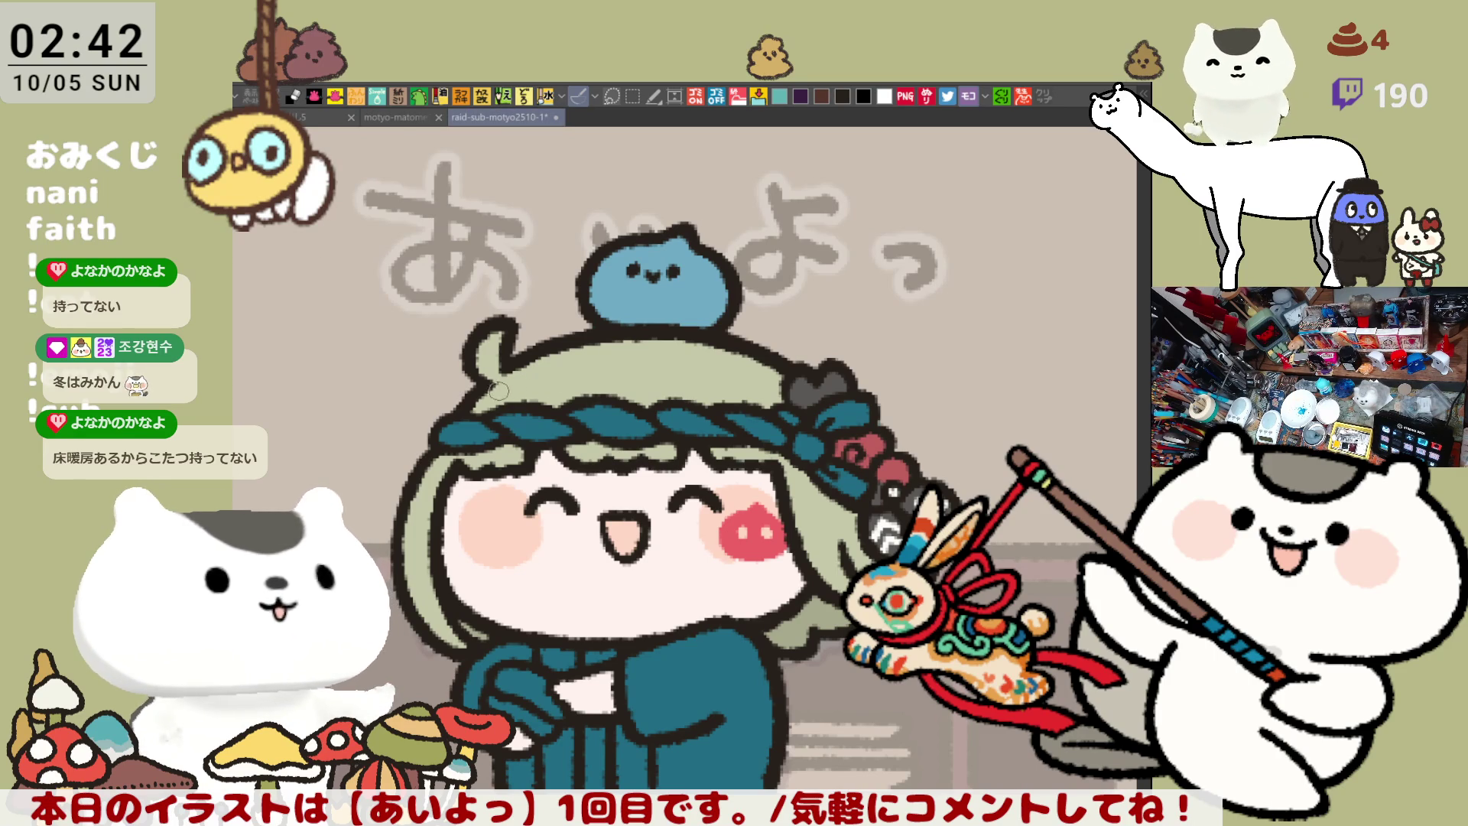
Dot white highlights on the hair, blush the slime's cheek pink and paint the headband white
{"action": "left_click", "coordinate": [606, 374]}
{"action": "left_click", "coordinate": [634, 372]}
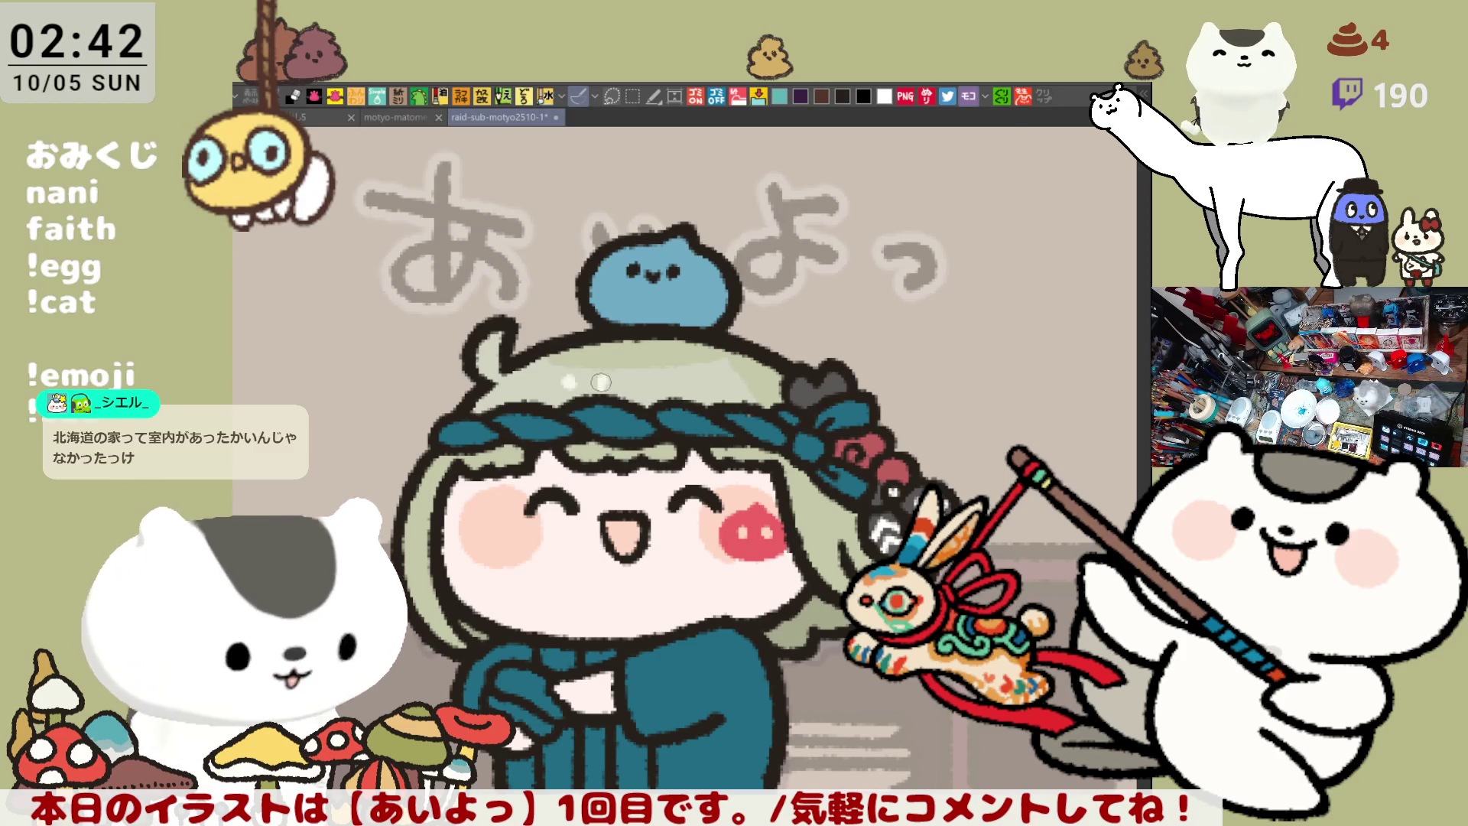
{"action": "left_click", "coordinate": [604, 380]}
{"action": "left_click", "coordinate": [631, 382]}
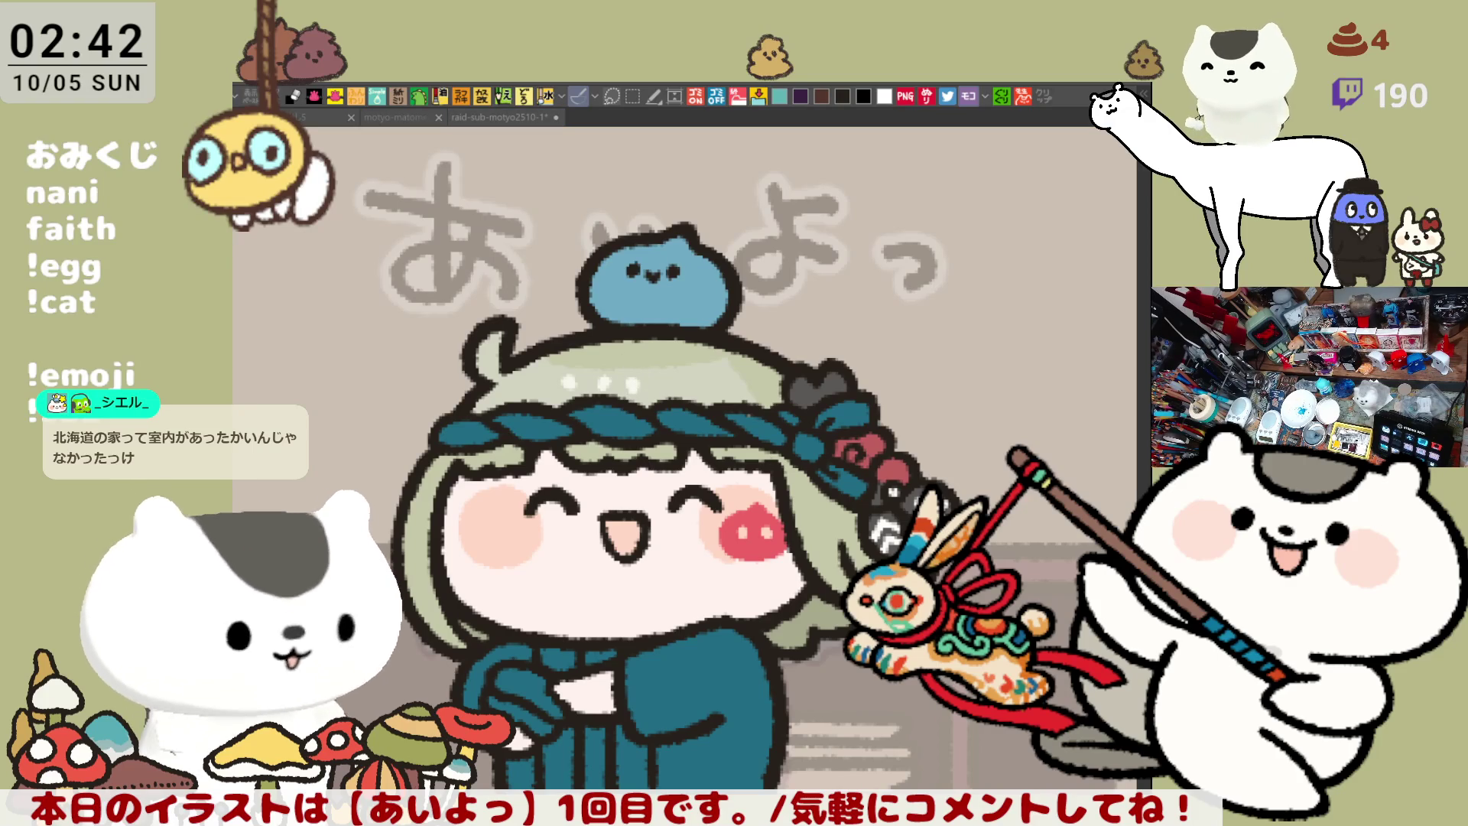
{"action": "left_click_drag", "start_coordinate": [620, 277], "coordinate": [692, 267]}
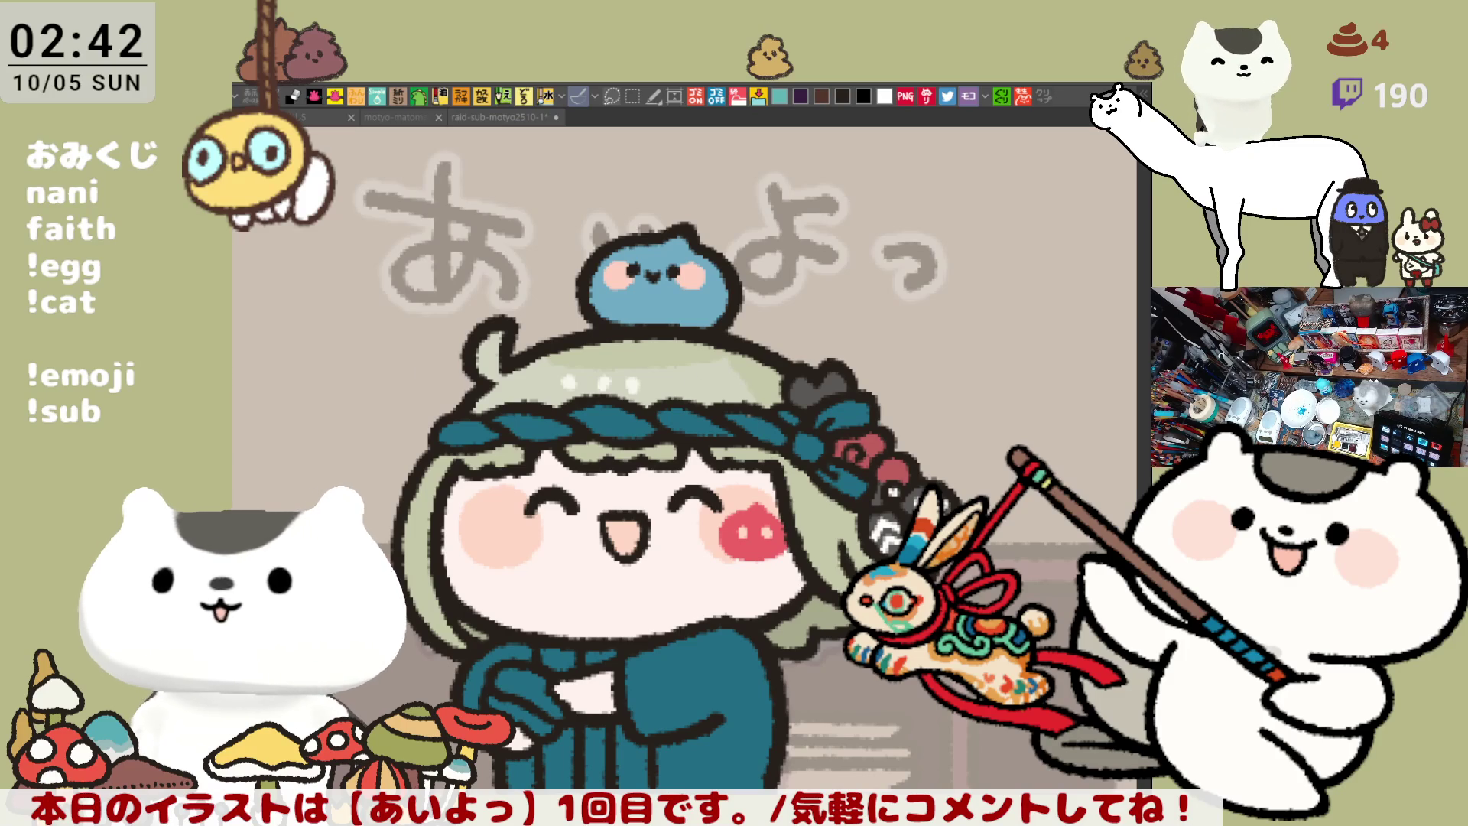
{"action": "mouse_move", "coordinate": [471, 433]}
{"action": "left_mouse_down"}
{"action": "mouse_move", "coordinate": [604, 413]}
{"action": "mouse_move", "coordinate": [803, 428]}
{"action": "mouse_move", "coordinate": [792, 417]}
{"action": "mouse_move", "coordinate": [855, 472]}
{"action": "mouse_move", "coordinate": [819, 471]}
{"action": "mouse_move", "coordinate": [850, 407]}
{"action": "mouse_move", "coordinate": [821, 422]}
{"action": "left_mouse_up"}
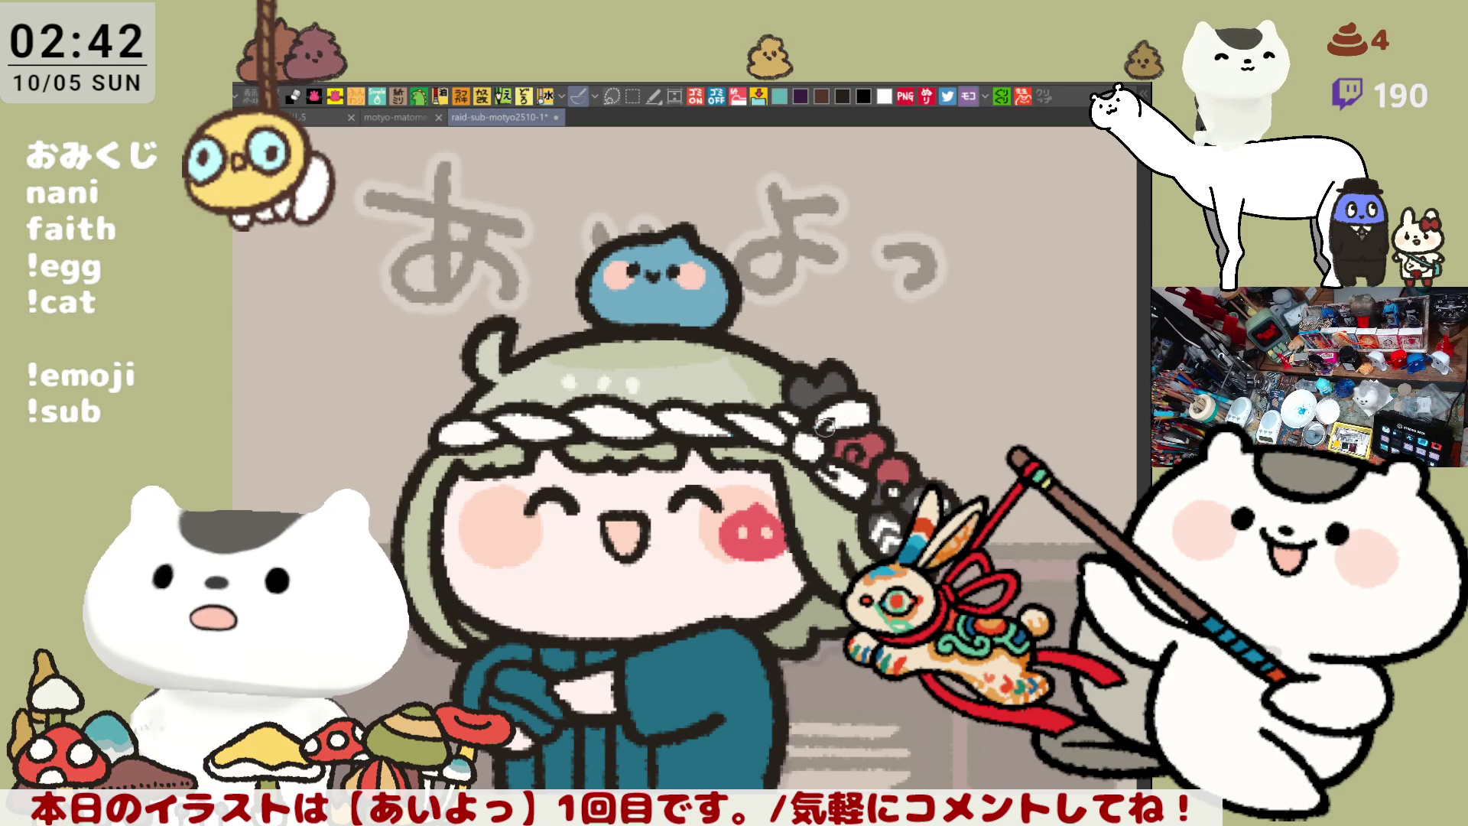
Draw a dark pleat line and short strokes on the hakama, plus a dark-red strip in the kimono opening
{"action": "scroll", "coordinate": [822, 424], "scroll_direction": "down", "scroll_amount": 3}
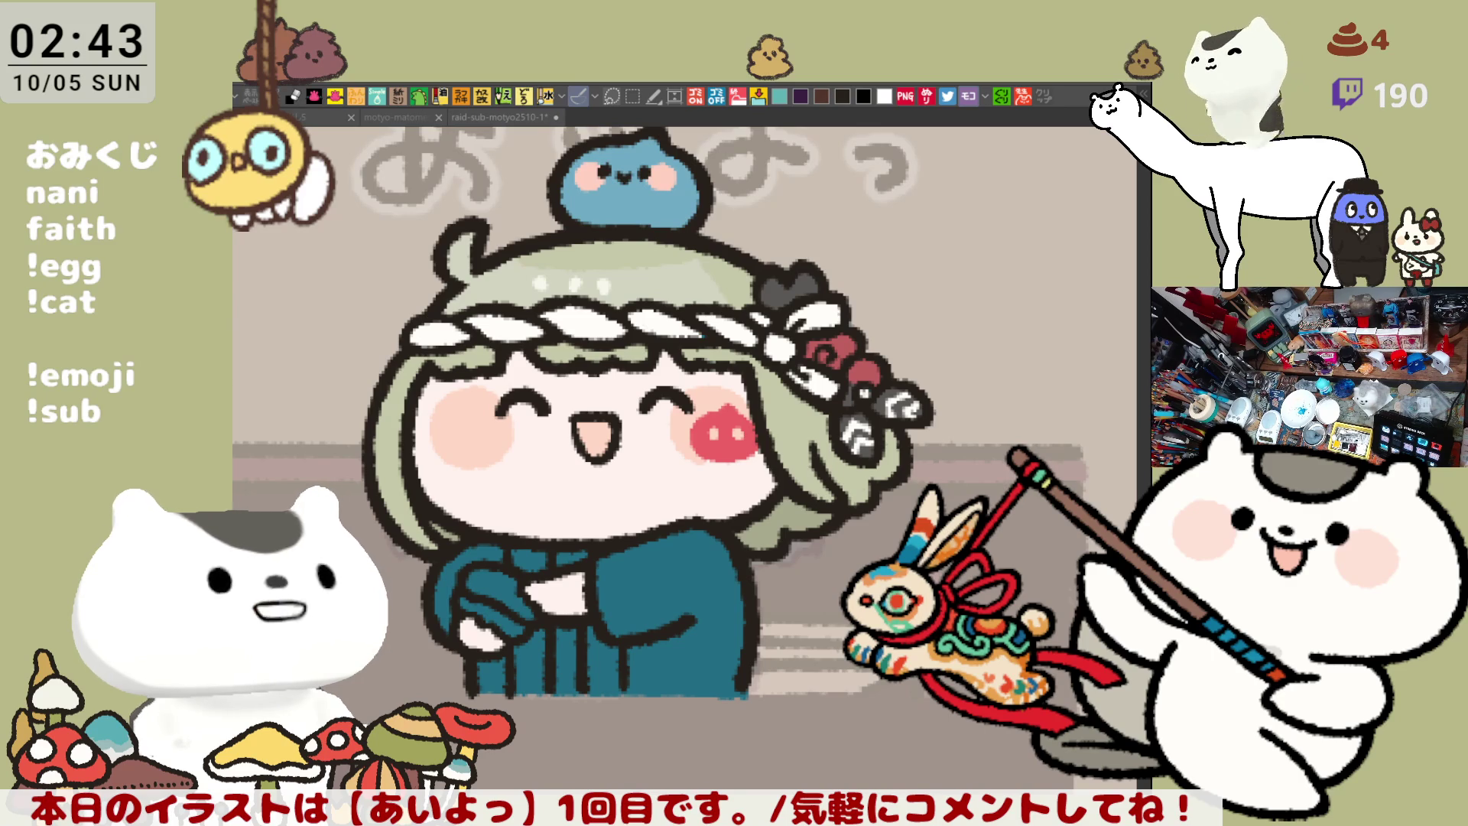
{"action": "left_click", "coordinate": [656, 430]}
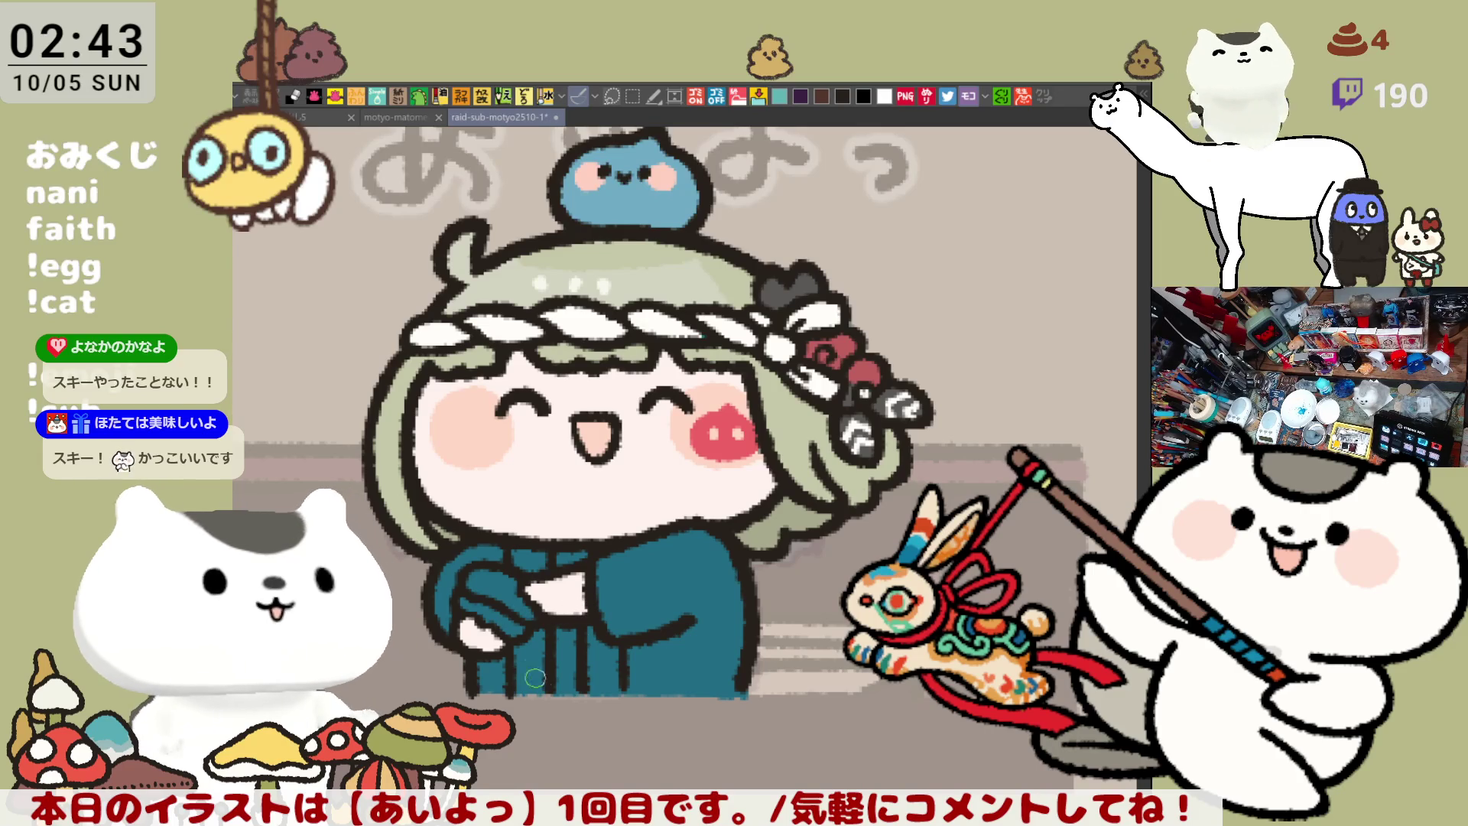
{"action": "mouse_move", "coordinate": [518, 686]}
{"action": "left_mouse_down"}
{"action": "mouse_move", "coordinate": [547, 673]}
{"action": "mouse_move", "coordinate": [530, 634]}
{"action": "mouse_move", "coordinate": [544, 558]}
{"action": "left_mouse_up"}
{"action": "mouse_move", "coordinate": [581, 688]}
{"action": "left_mouse_down"}
{"action": "mouse_move", "coordinate": [615, 692]}
{"action": "mouse_move", "coordinate": [604, 627]}
{"action": "left_mouse_up"}
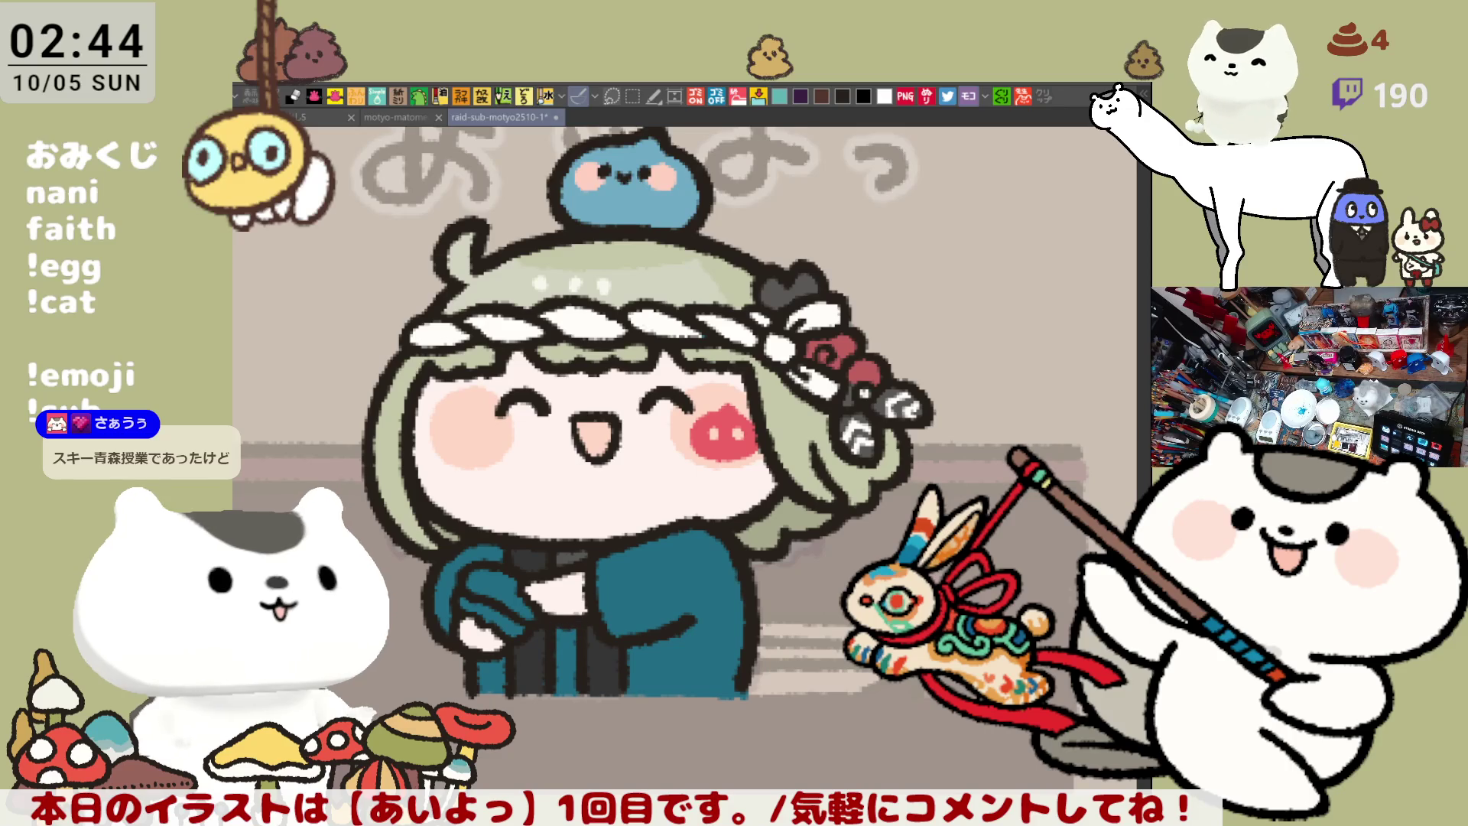
{"action": "left_click", "coordinate": [555, 692]}
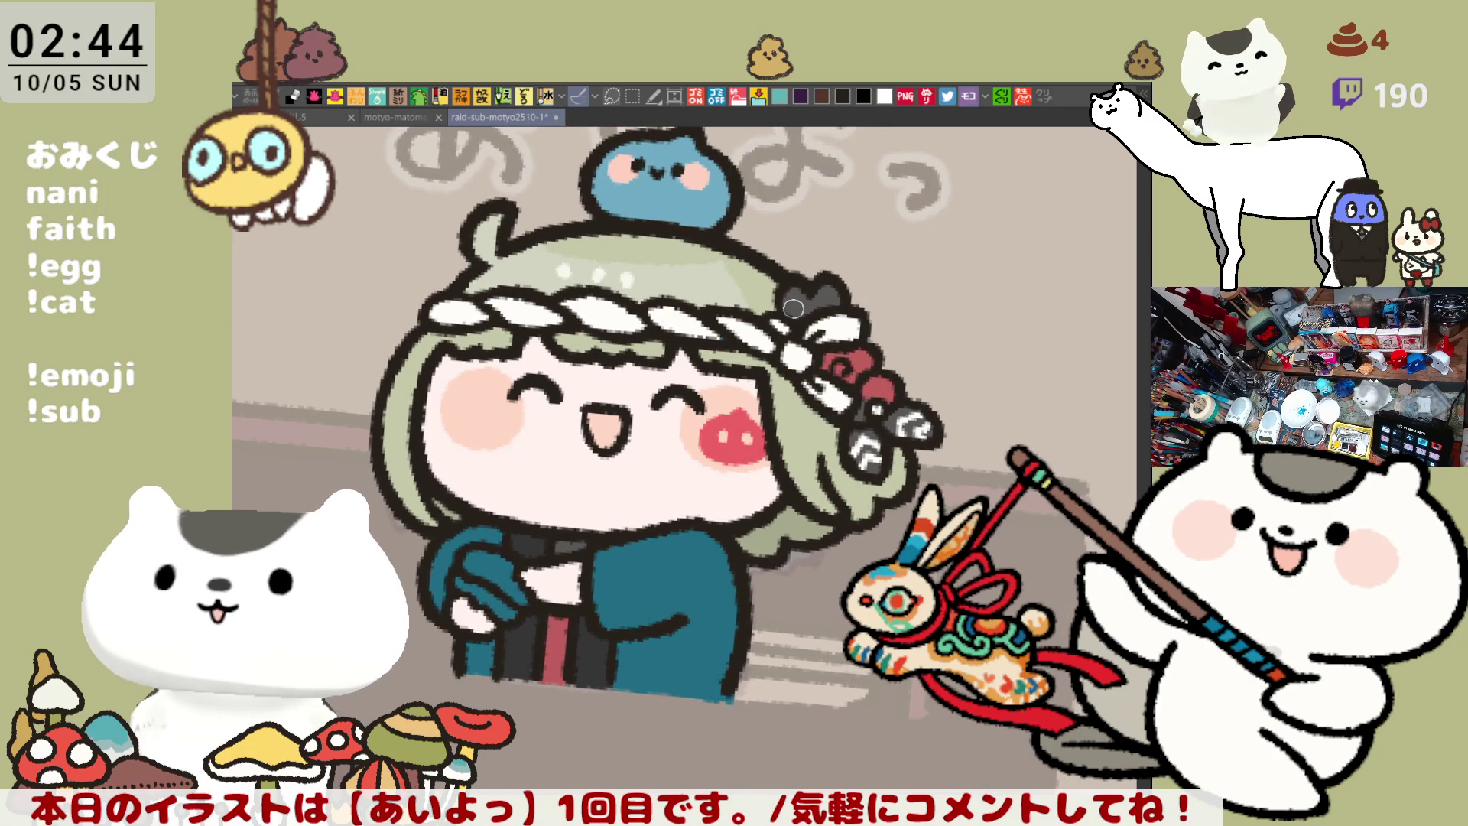
Level the view, rectangle-select the あいよっ lettering, move it slightly up and deselect
{"action": "scroll", "coordinate": [794, 308], "scroll_direction": "down", "scroll_amount": 5}
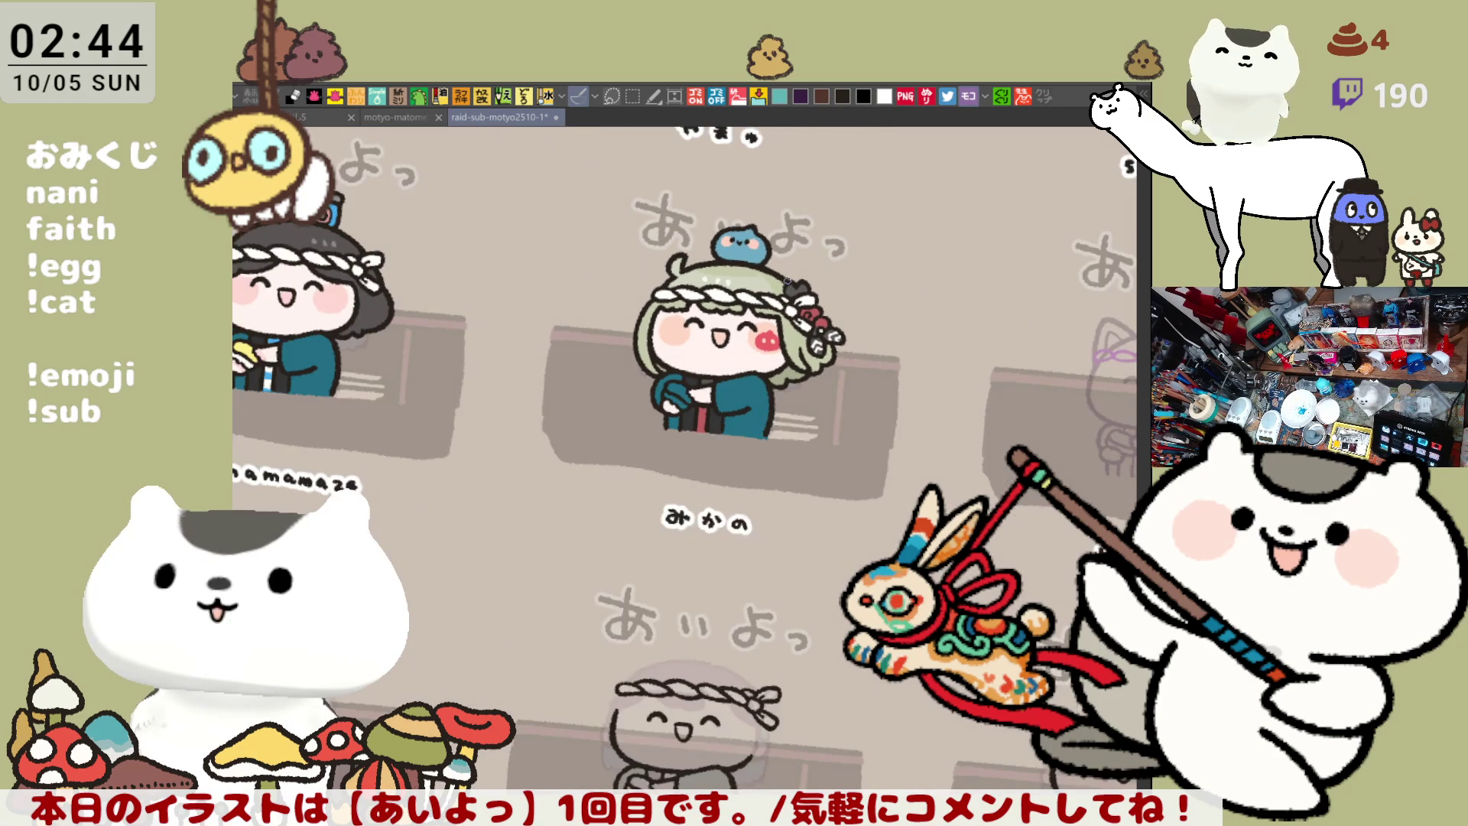
{"action": "scroll", "coordinate": [788, 282], "scroll_direction": "up", "scroll_amount": 2}
{"action": "left_click_drag", "start_coordinate": [782, 275], "coordinate": [665, 304]}
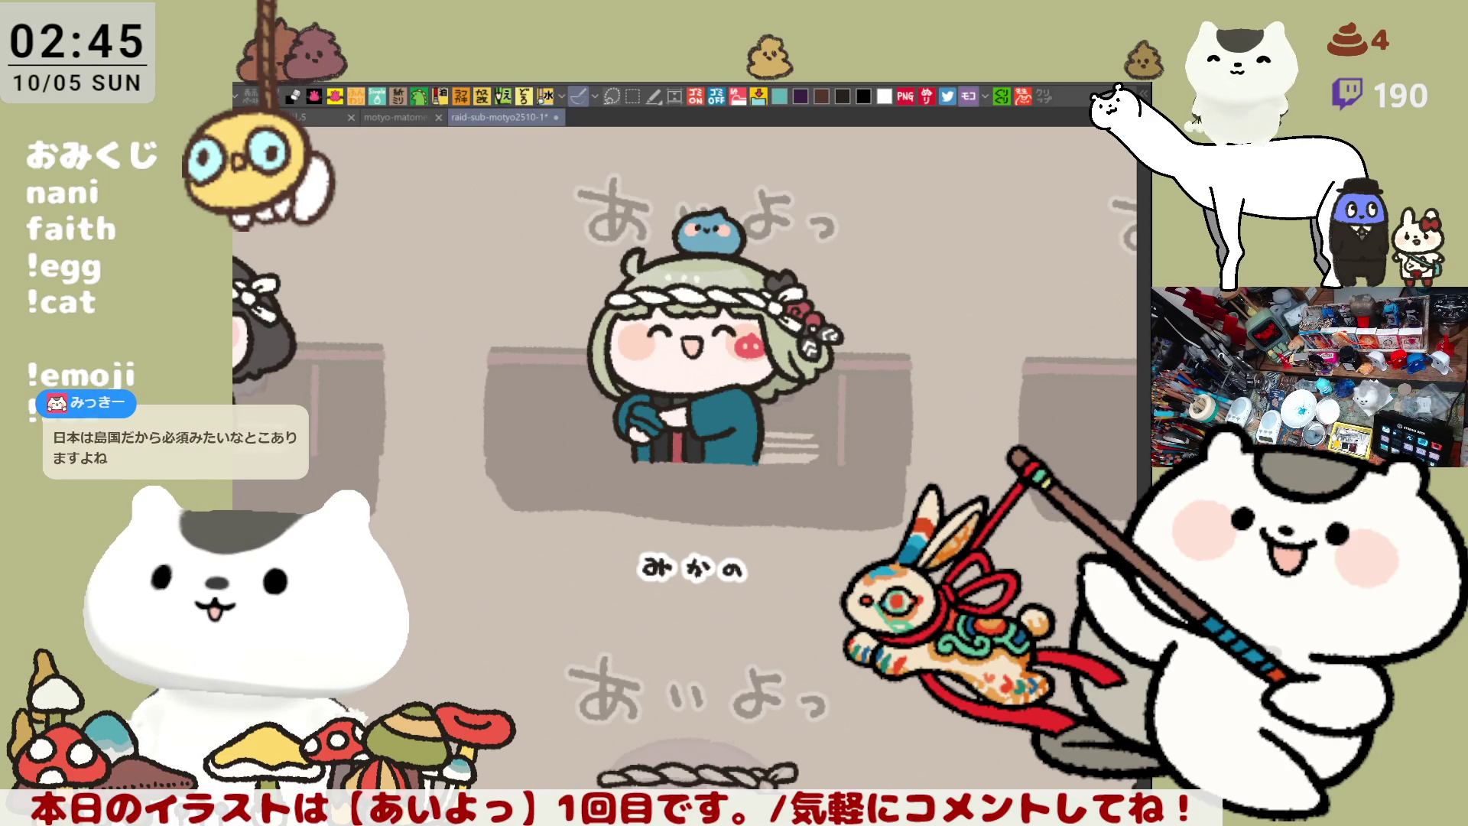
{"action": "left_click_drag", "start_coordinate": [960, 542], "coordinate": [1021, 564]}
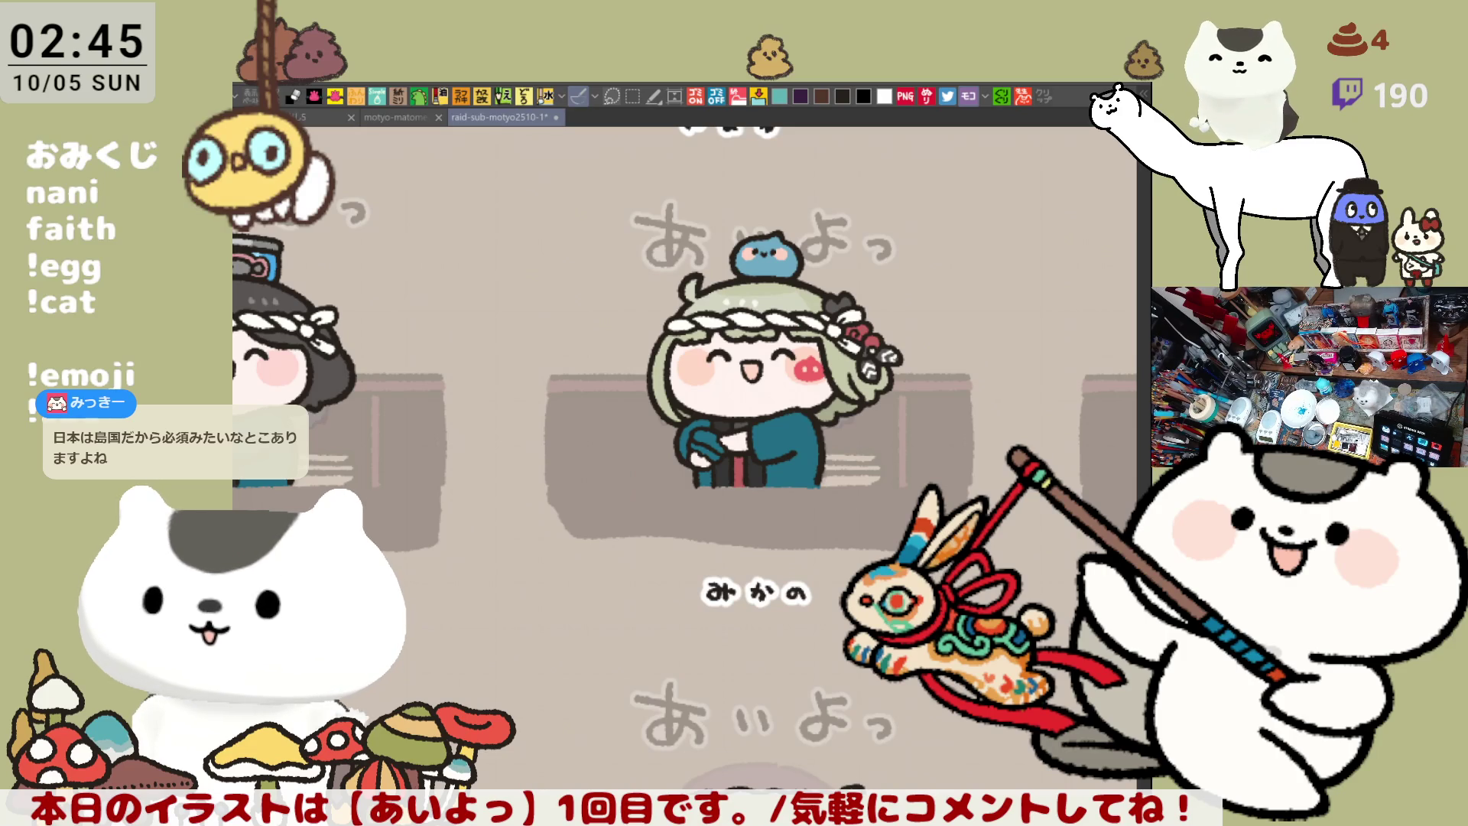
{"action": "left_click", "coordinate": [633, 95]}
{"action": "mouse_move", "coordinate": [922, 306]}
{"action": "left_mouse_down"}
{"action": "mouse_move", "coordinate": [928, 392]}
{"action": "mouse_move", "coordinate": [572, 272]}
{"action": "left_mouse_up"}
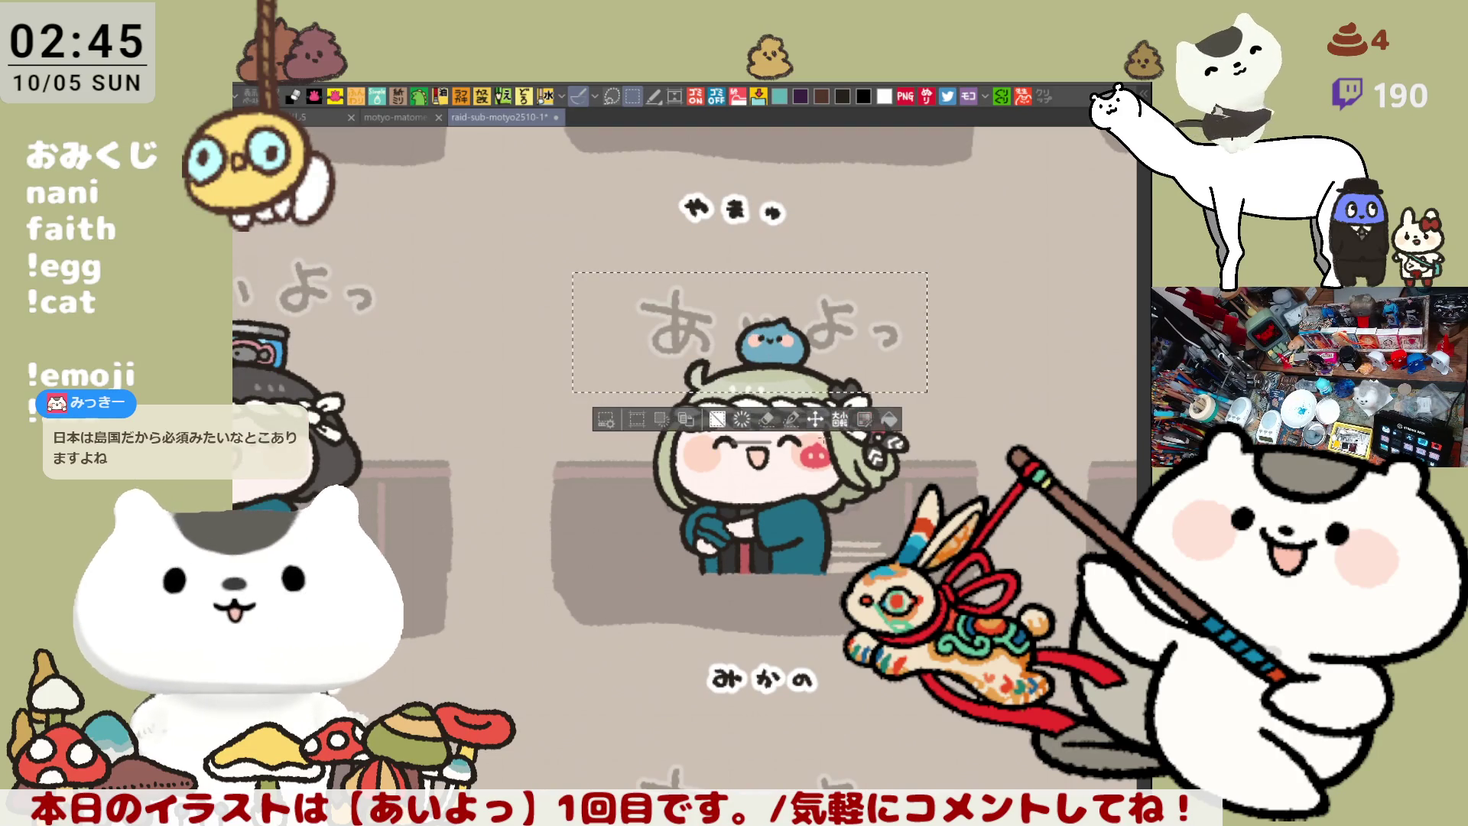
{"action": "left_click_drag", "start_coordinate": [829, 346], "coordinate": [837, 309]}
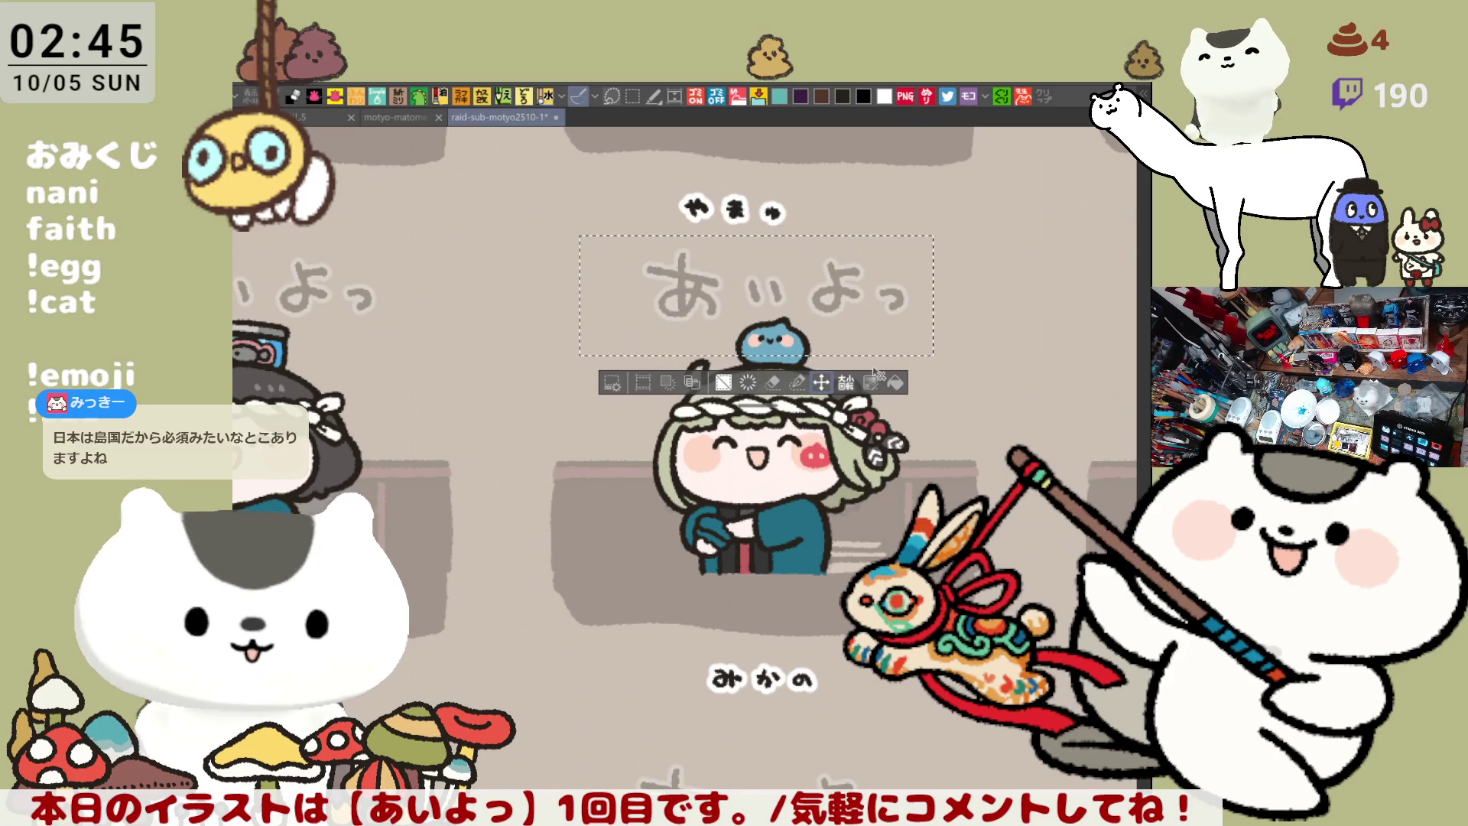
{"action": "key", "text": "ctrl+d"}
{"action": "scroll", "coordinate": [830, 456], "scroll_direction": "down", "scroll_amount": 2}
{"action": "scroll", "coordinate": [830, 456], "scroll_direction": "up", "scroll_amount": 3}
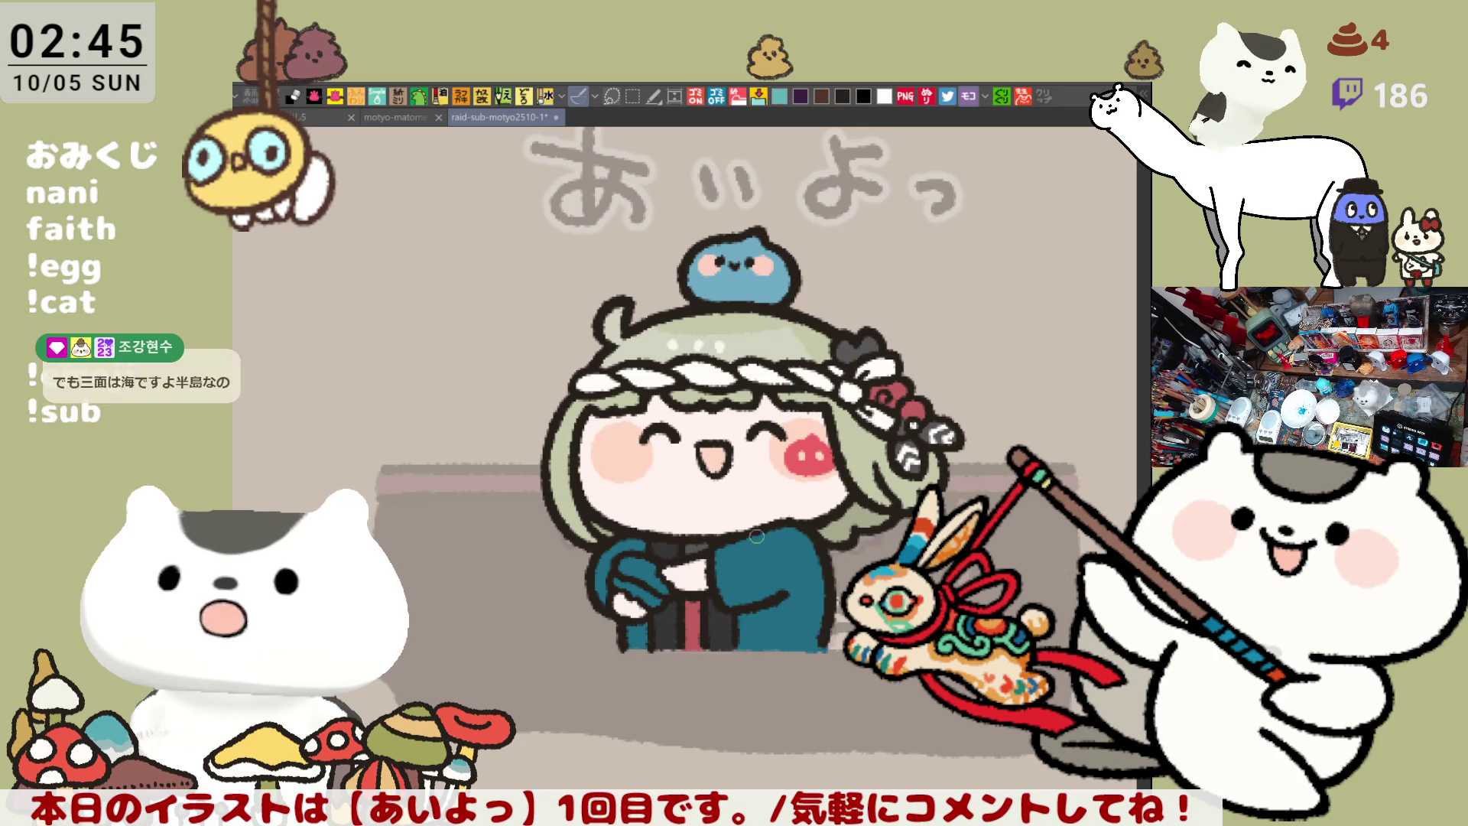
Paint a yellow patch in the character's hands, touch it up and save with Ctrl+S
{"action": "left_click", "coordinate": [660, 562]}
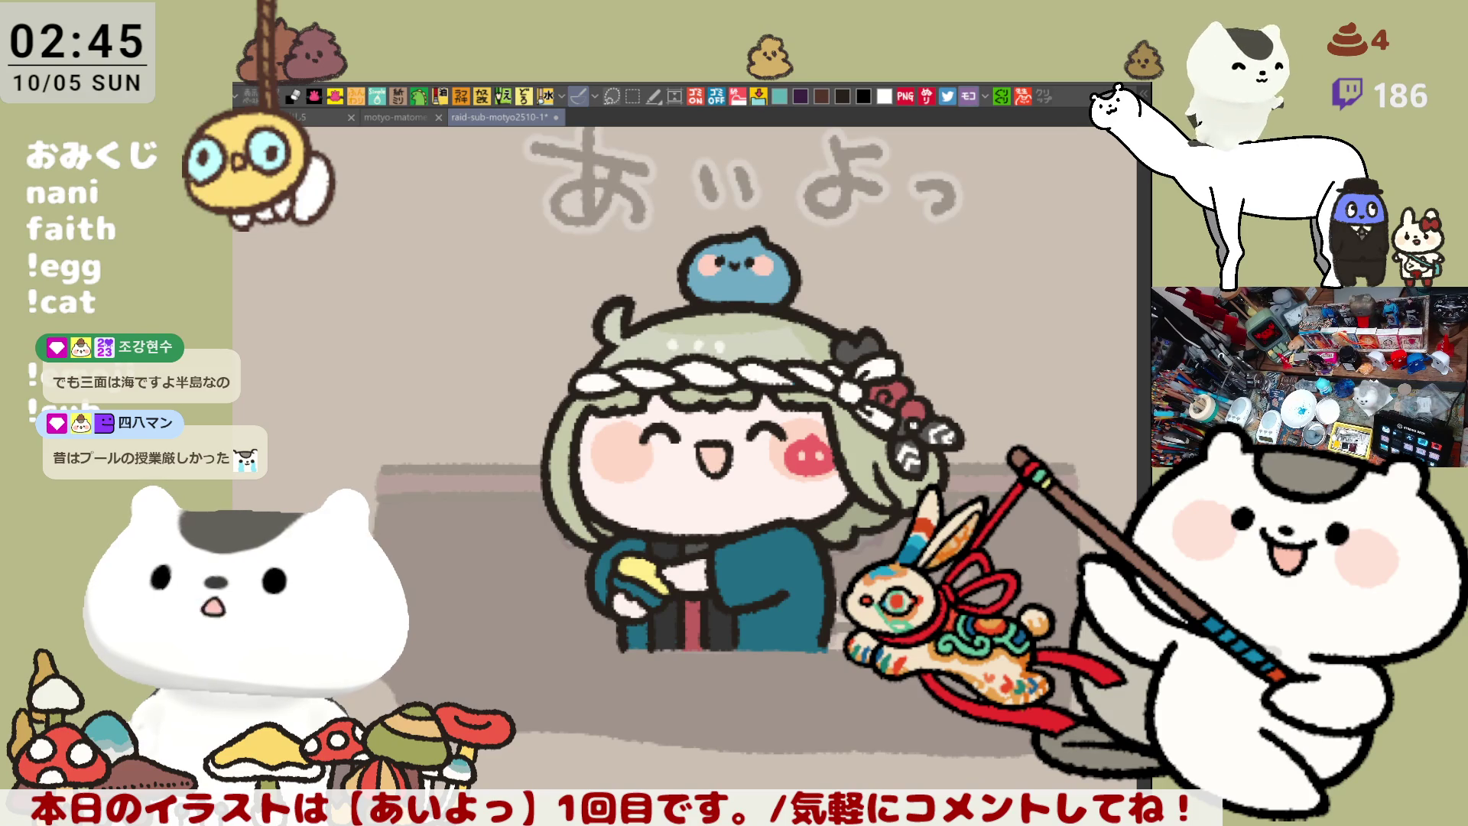
{"action": "left_click_drag", "start_coordinate": [634, 582], "coordinate": [654, 585]}
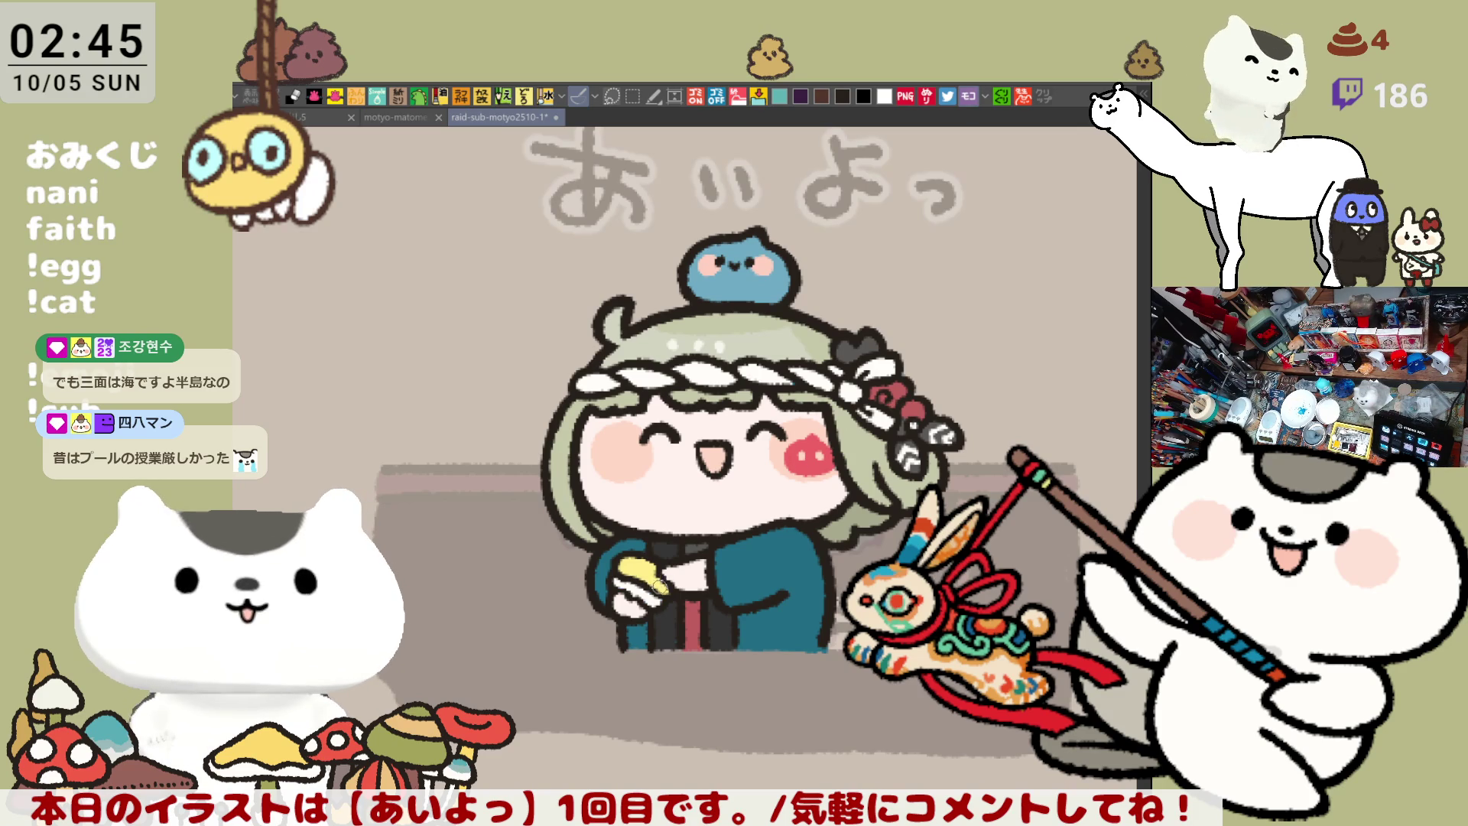
{"action": "key", "text": "ctrl+s"}
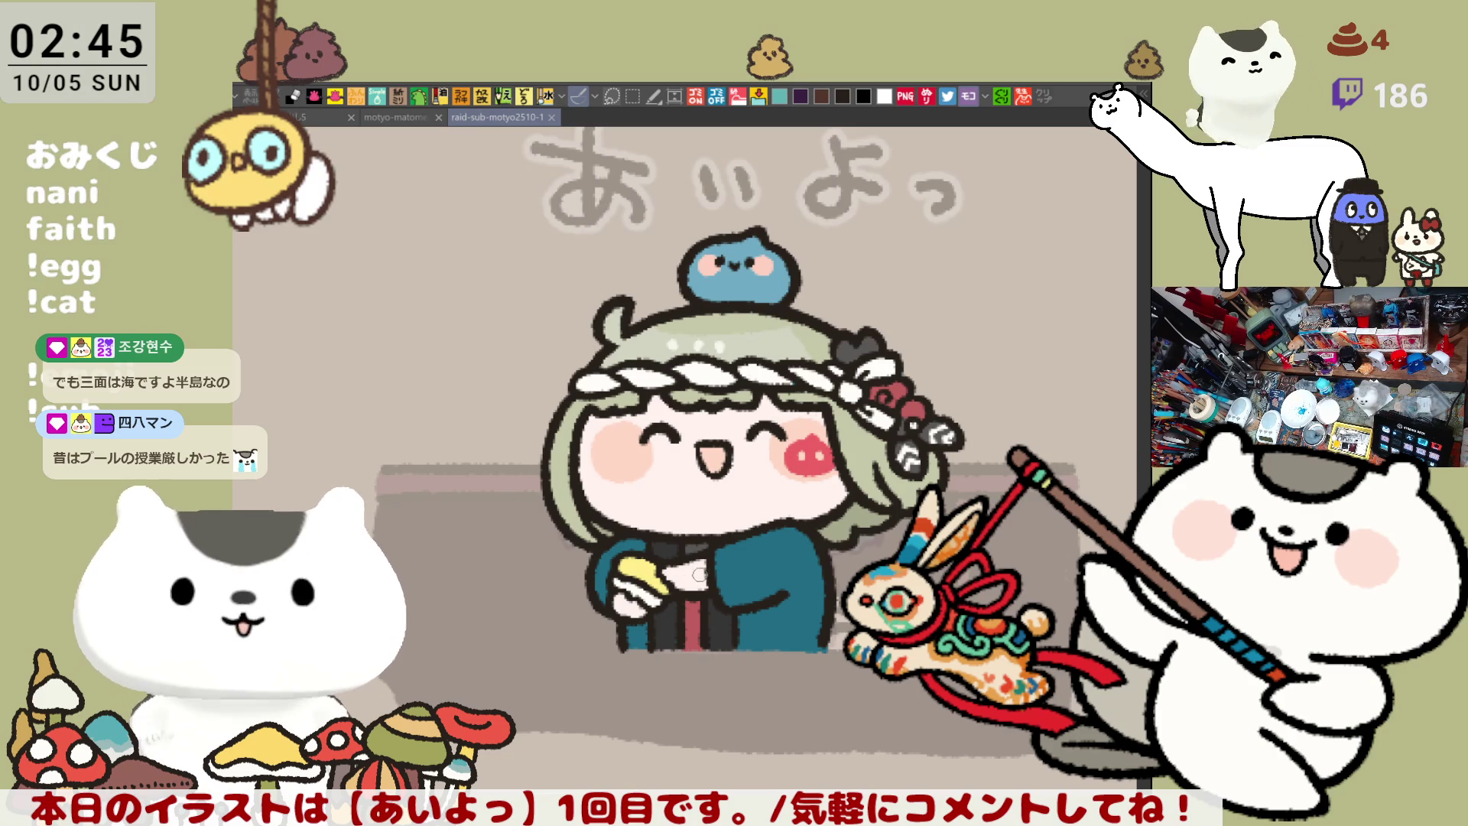
{"action": "left_click", "coordinate": [672, 566]}
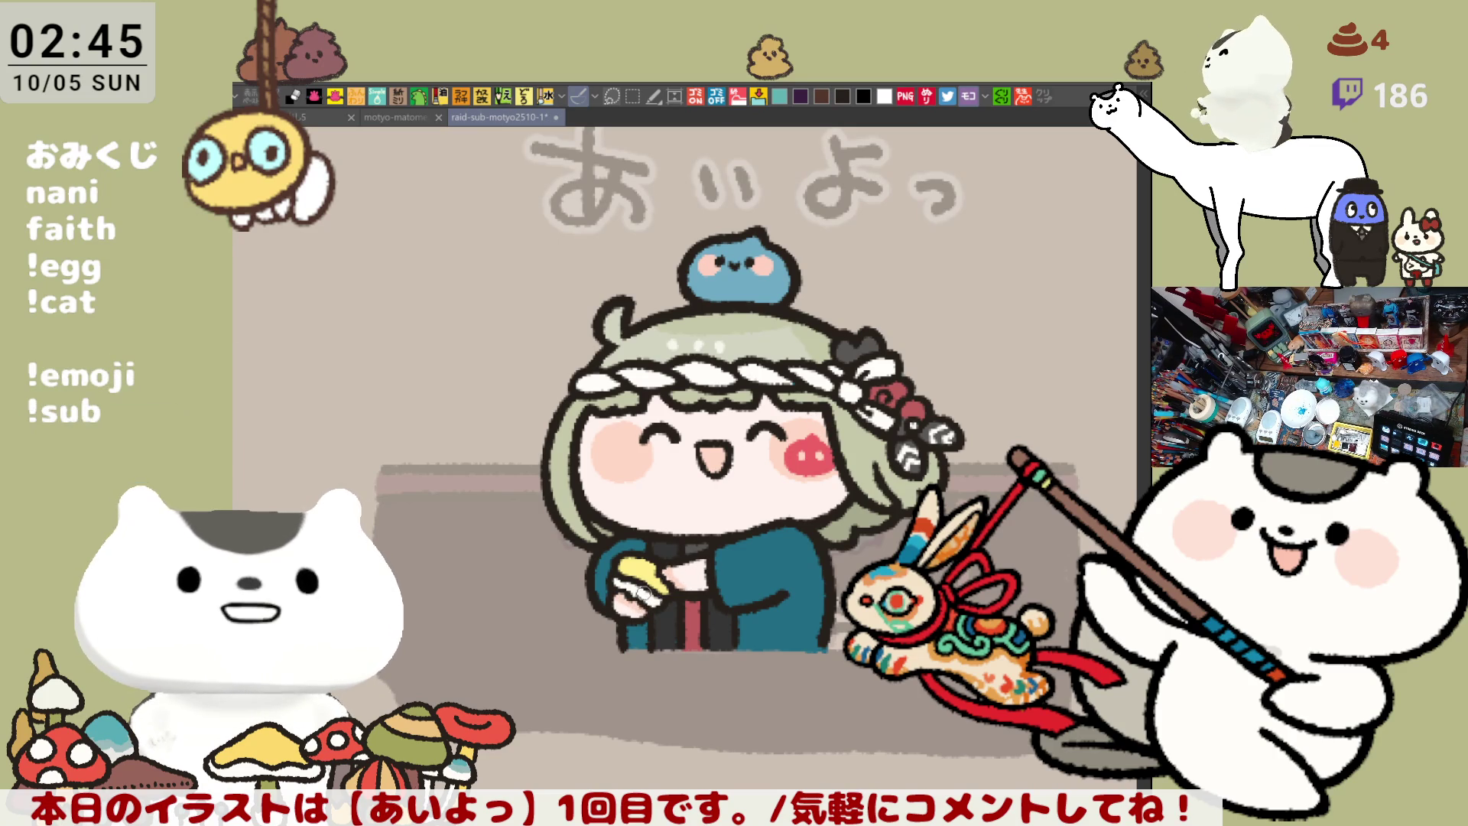
{"action": "key", "text": "ctrl+s"}
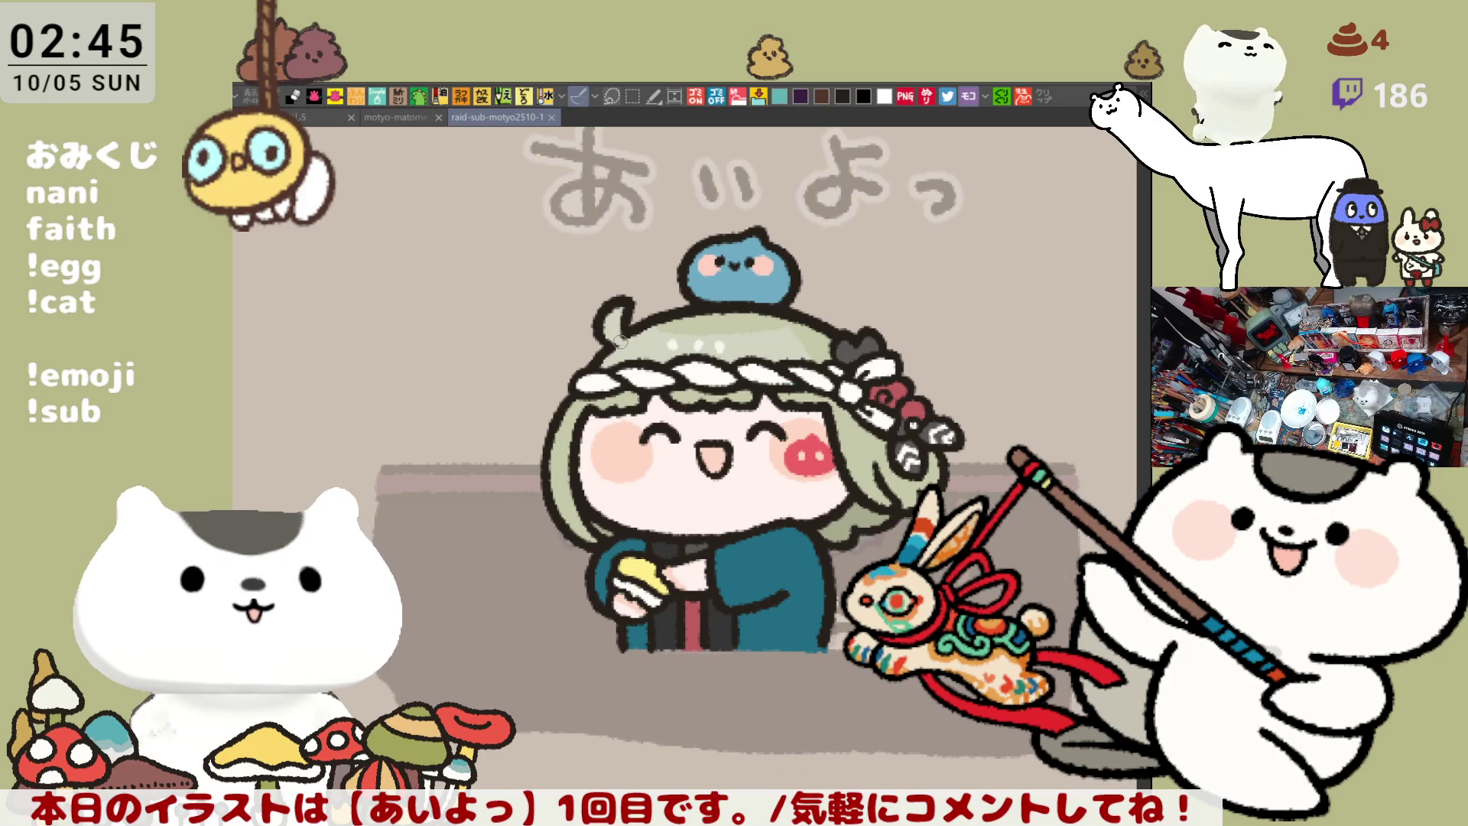
{"action": "left_click_drag", "start_coordinate": [617, 338], "coordinate": [634, 357]}
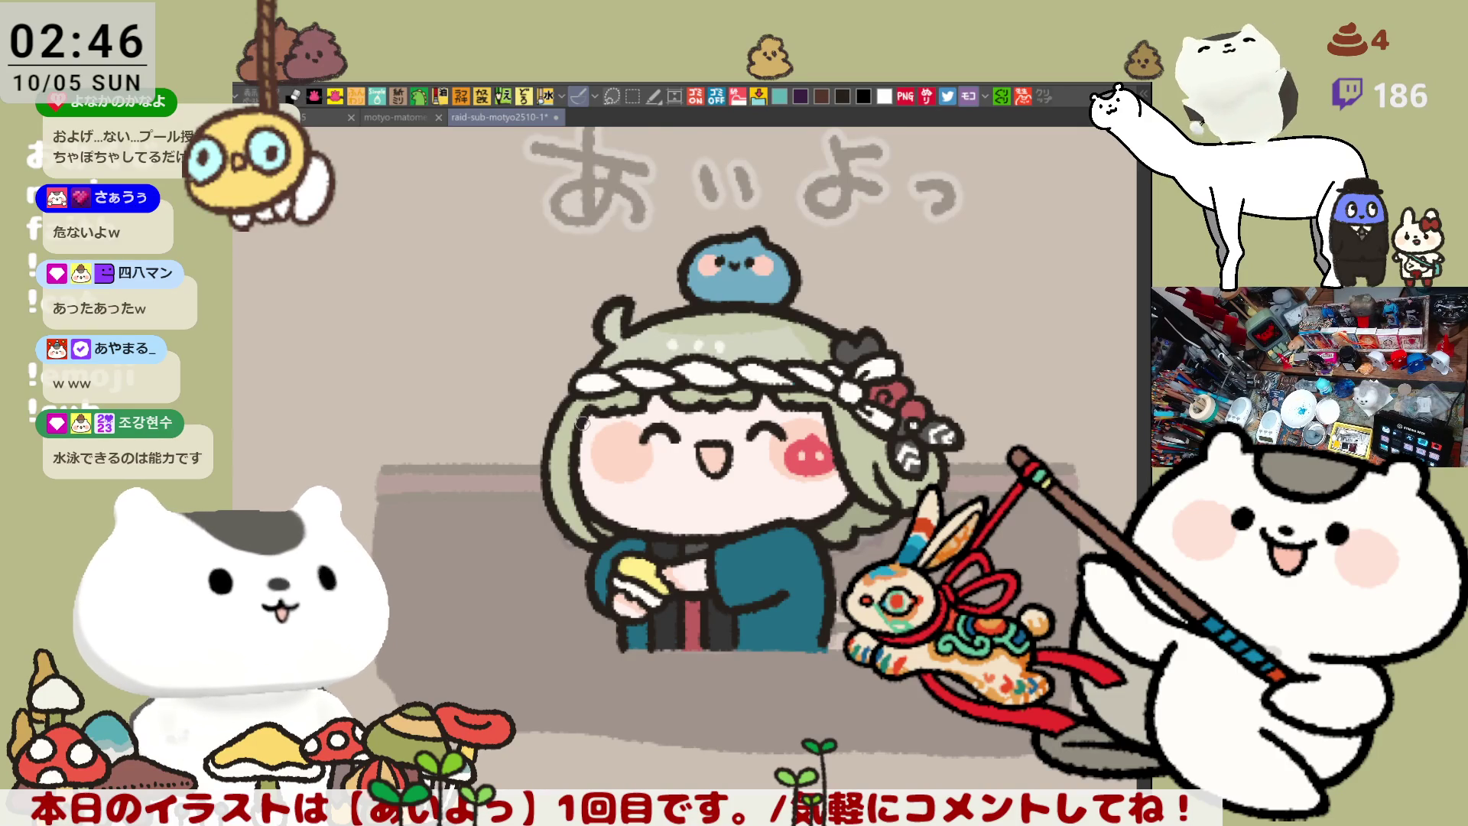
Pan across the panel grid and zoom in on the pale headband cat sketch above ぬっここ
{"action": "scroll", "coordinate": [924, 476], "scroll_direction": "up", "scroll_amount": 1}
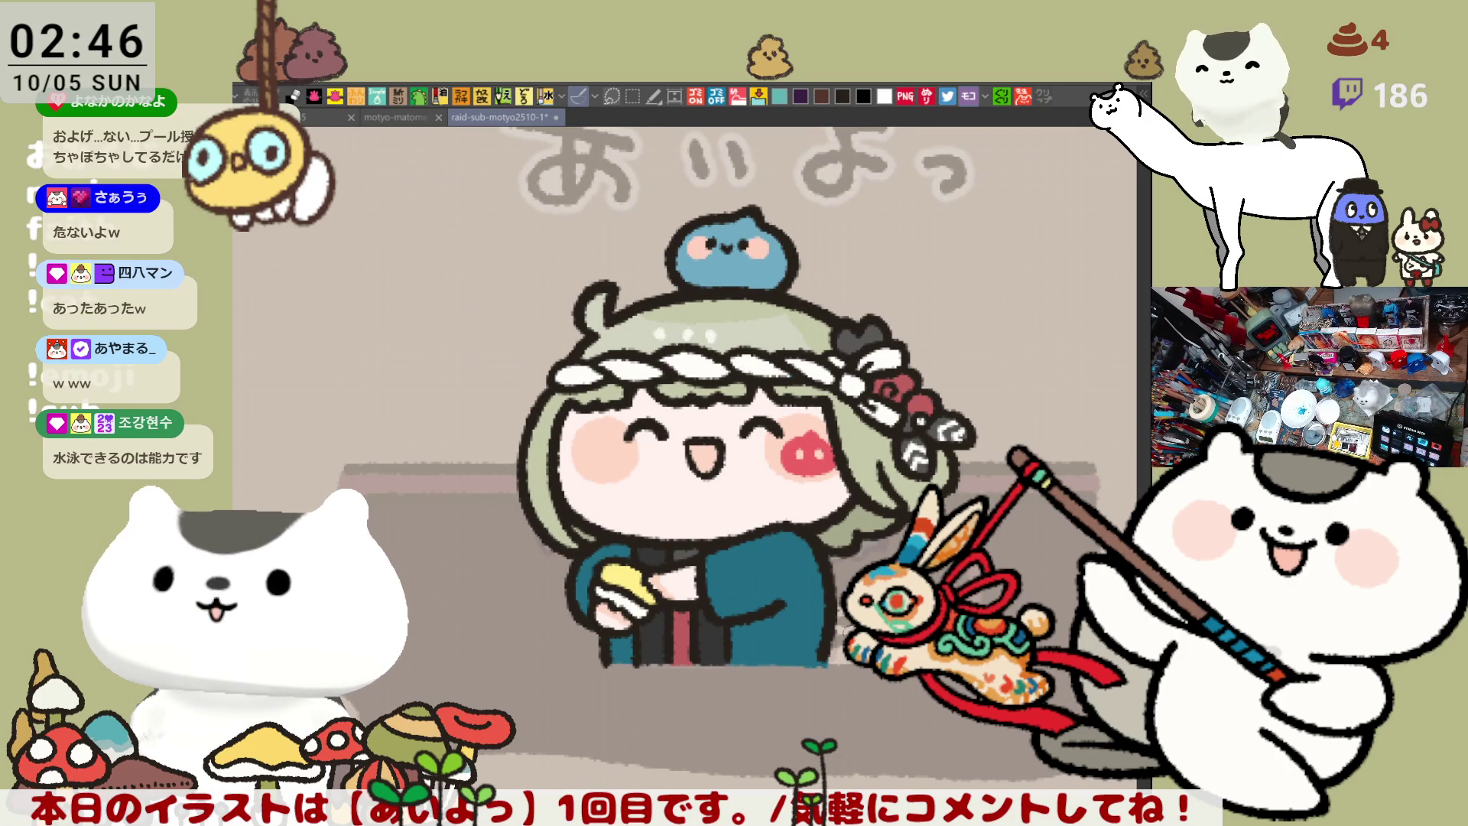
{"action": "scroll", "coordinate": [932, 700], "scroll_direction": "down", "scroll_amount": 4}
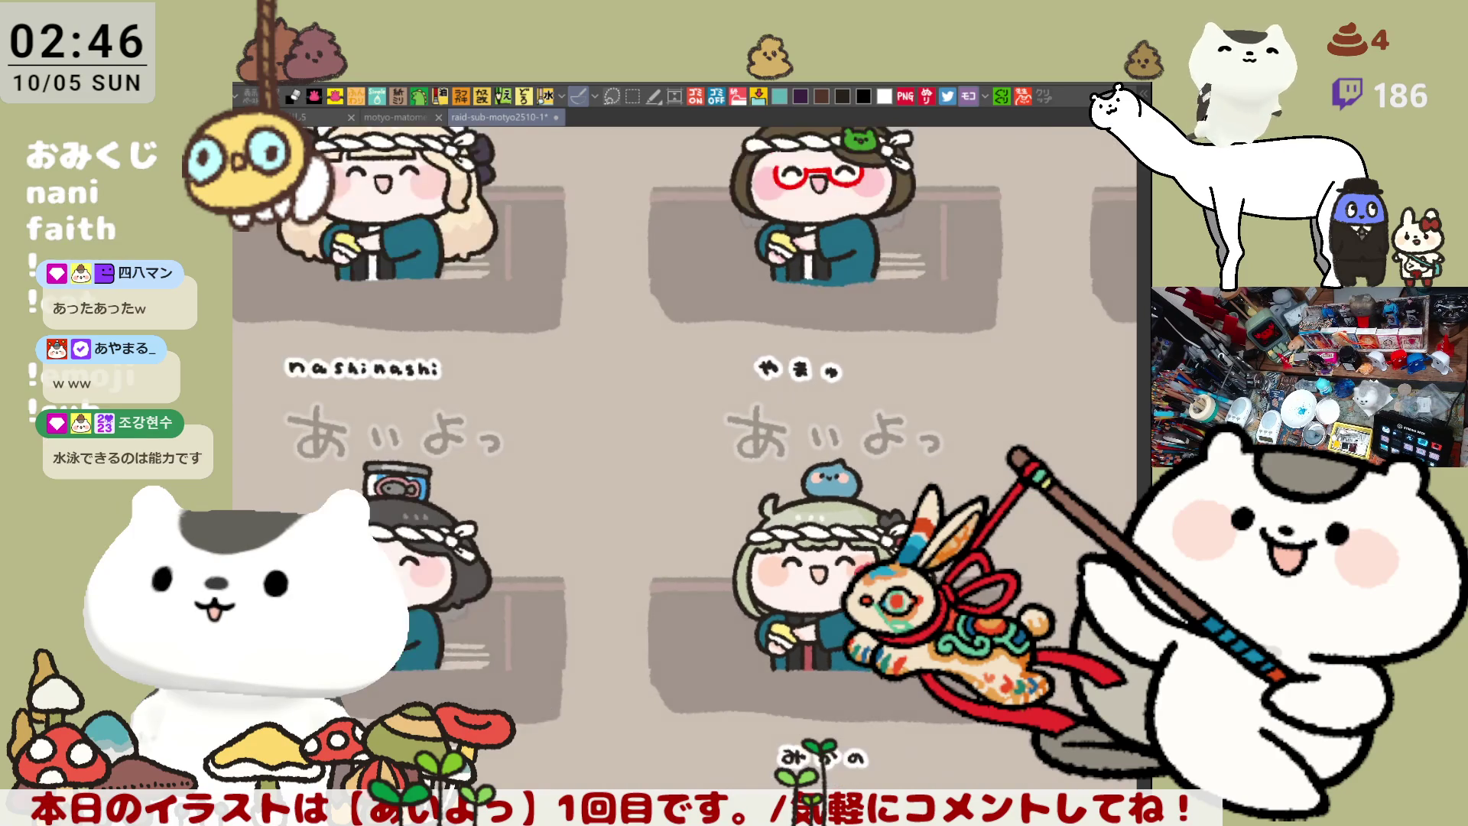
{"action": "scroll", "coordinate": [932, 700], "scroll_direction": "down", "scroll_amount": 3}
{"action": "mouse_move", "coordinate": [932, 700]}
{"action": "left_mouse_down"}
{"action": "mouse_move", "coordinate": [799, 486]}
{"action": "mouse_move", "coordinate": [688, 474]}
{"action": "mouse_move", "coordinate": [842, 627]}
{"action": "mouse_move", "coordinate": [784, 559]}
{"action": "left_mouse_up"}
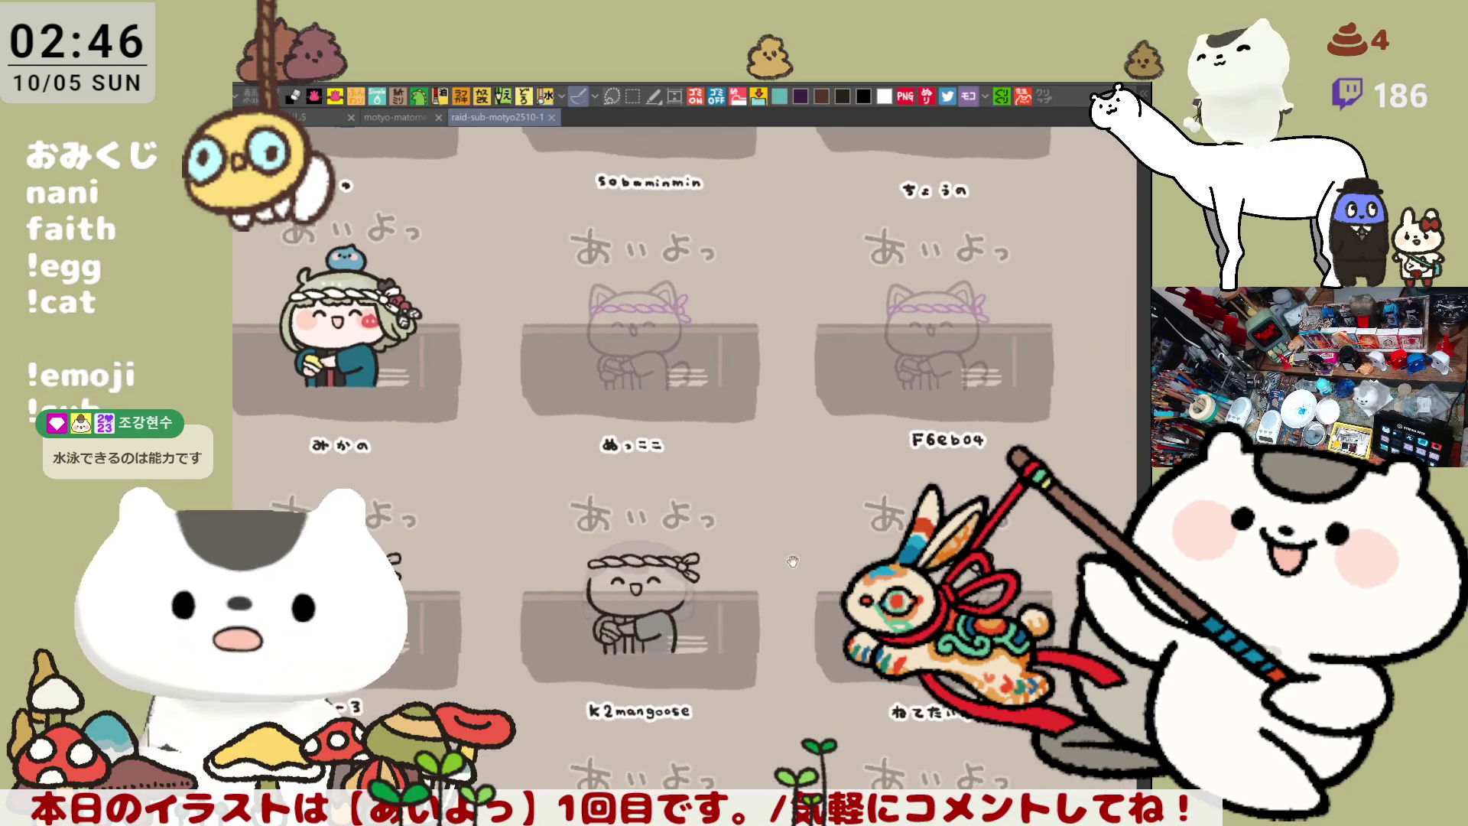
{"action": "left_click_drag", "start_coordinate": [638, 305], "coordinate": [653, 378]}
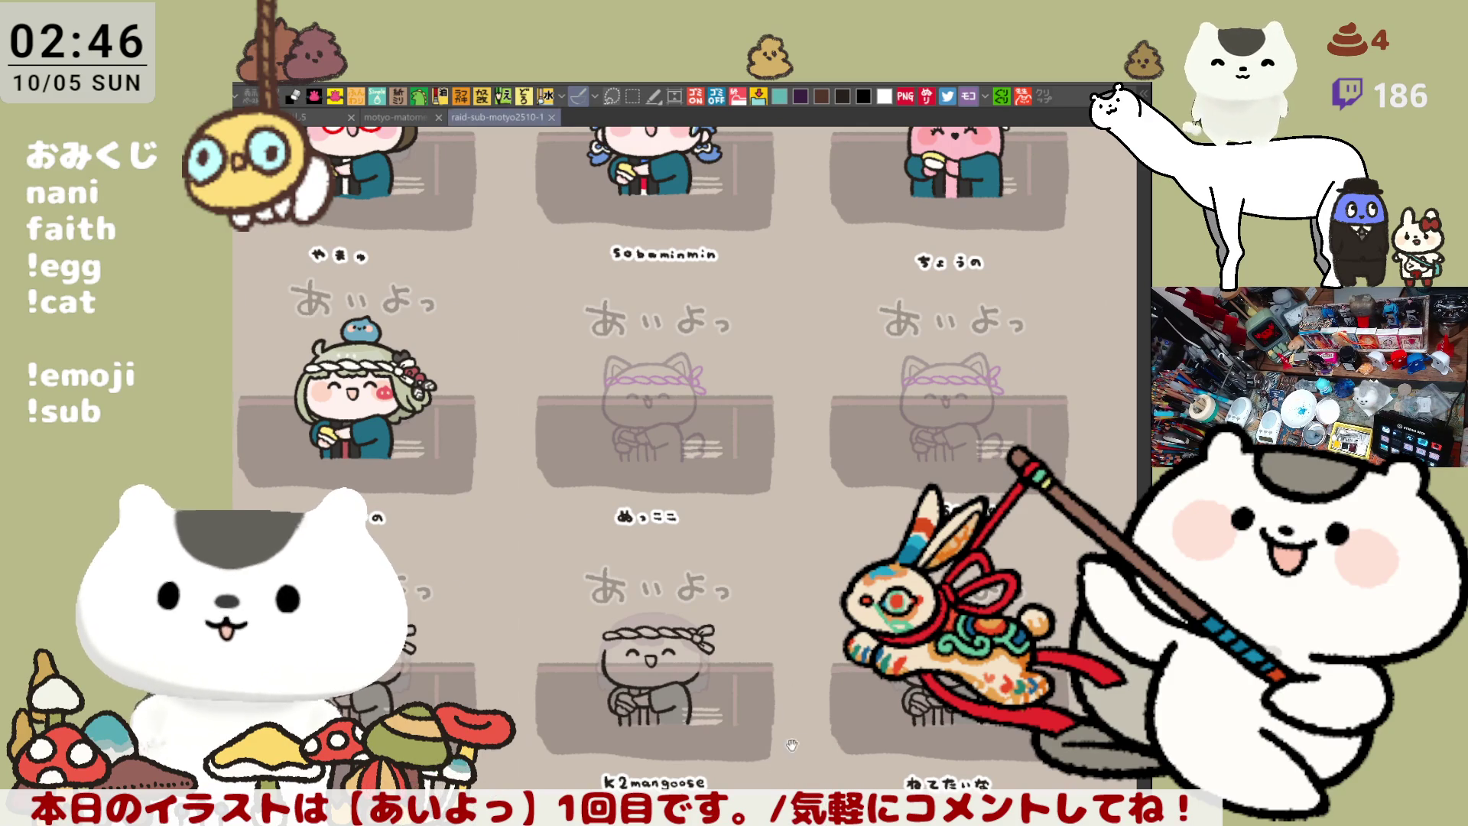
{"action": "left_click_drag", "start_coordinate": [774, 719], "coordinate": [832, 693]}
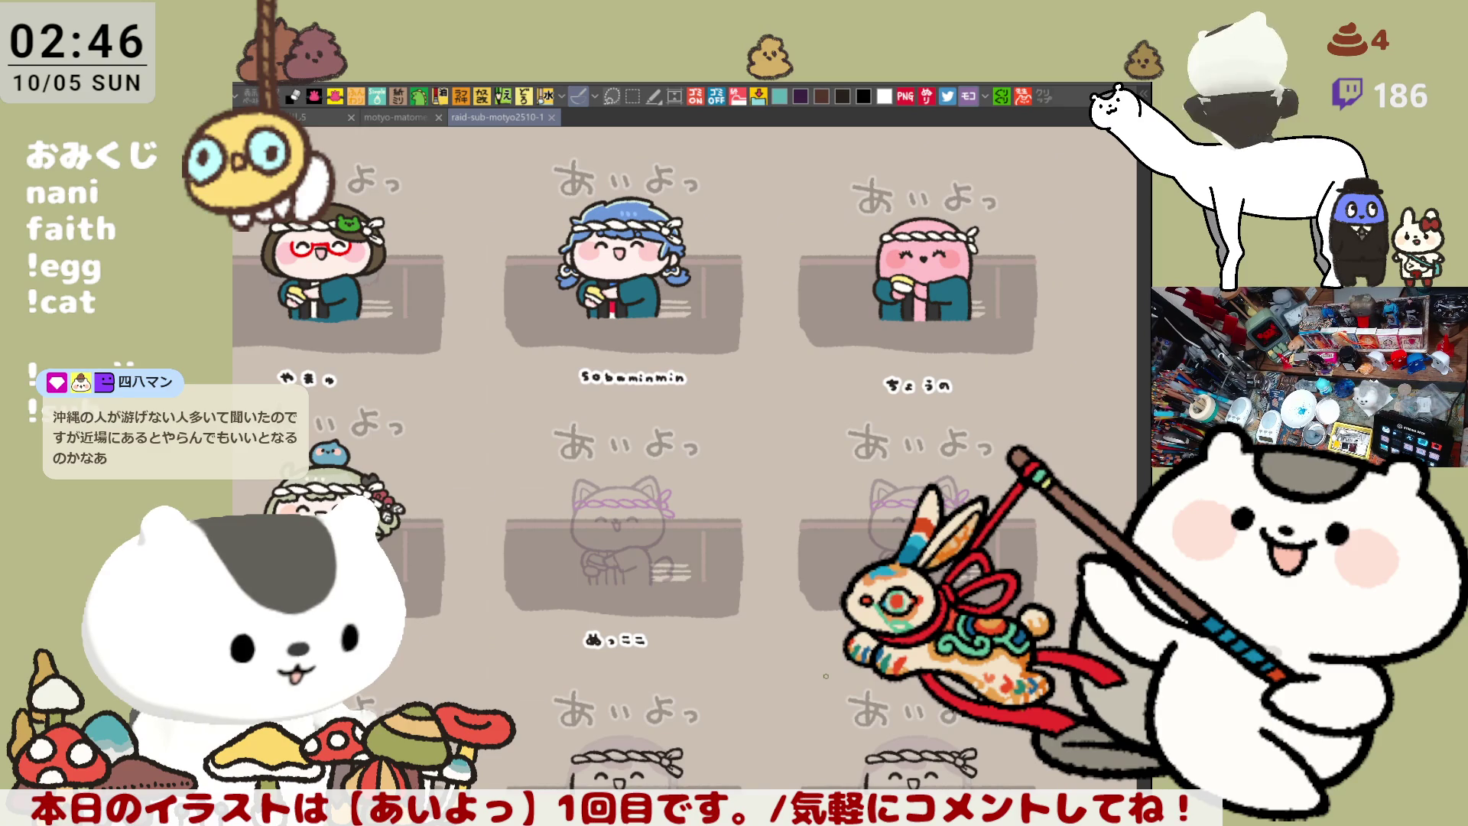
{"action": "scroll", "coordinate": [826, 676], "scroll_direction": "up", "scroll_amount": 3}
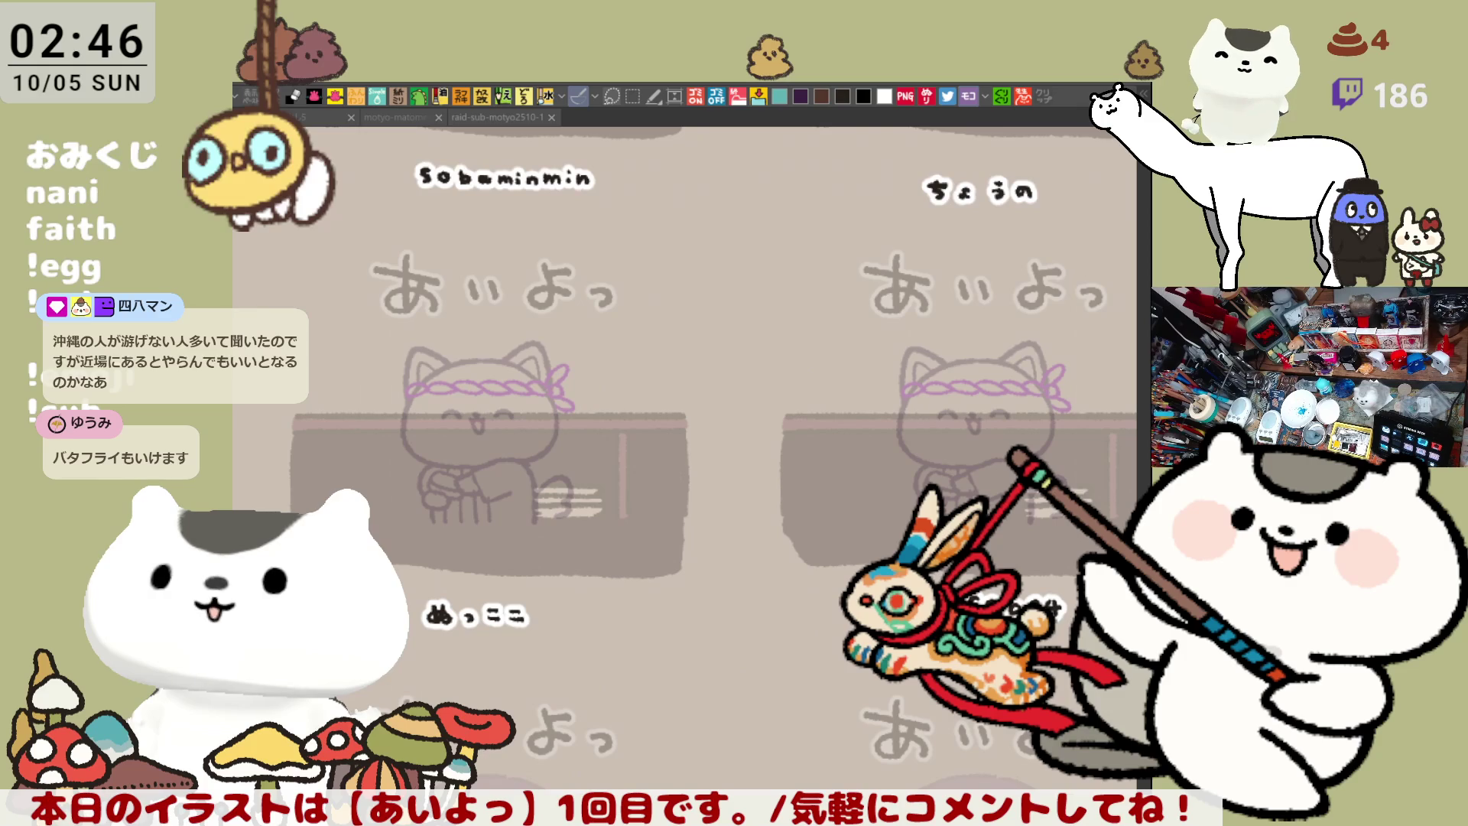
{"action": "scroll", "coordinate": [605, 574], "scroll_direction": "up", "scroll_amount": 2}
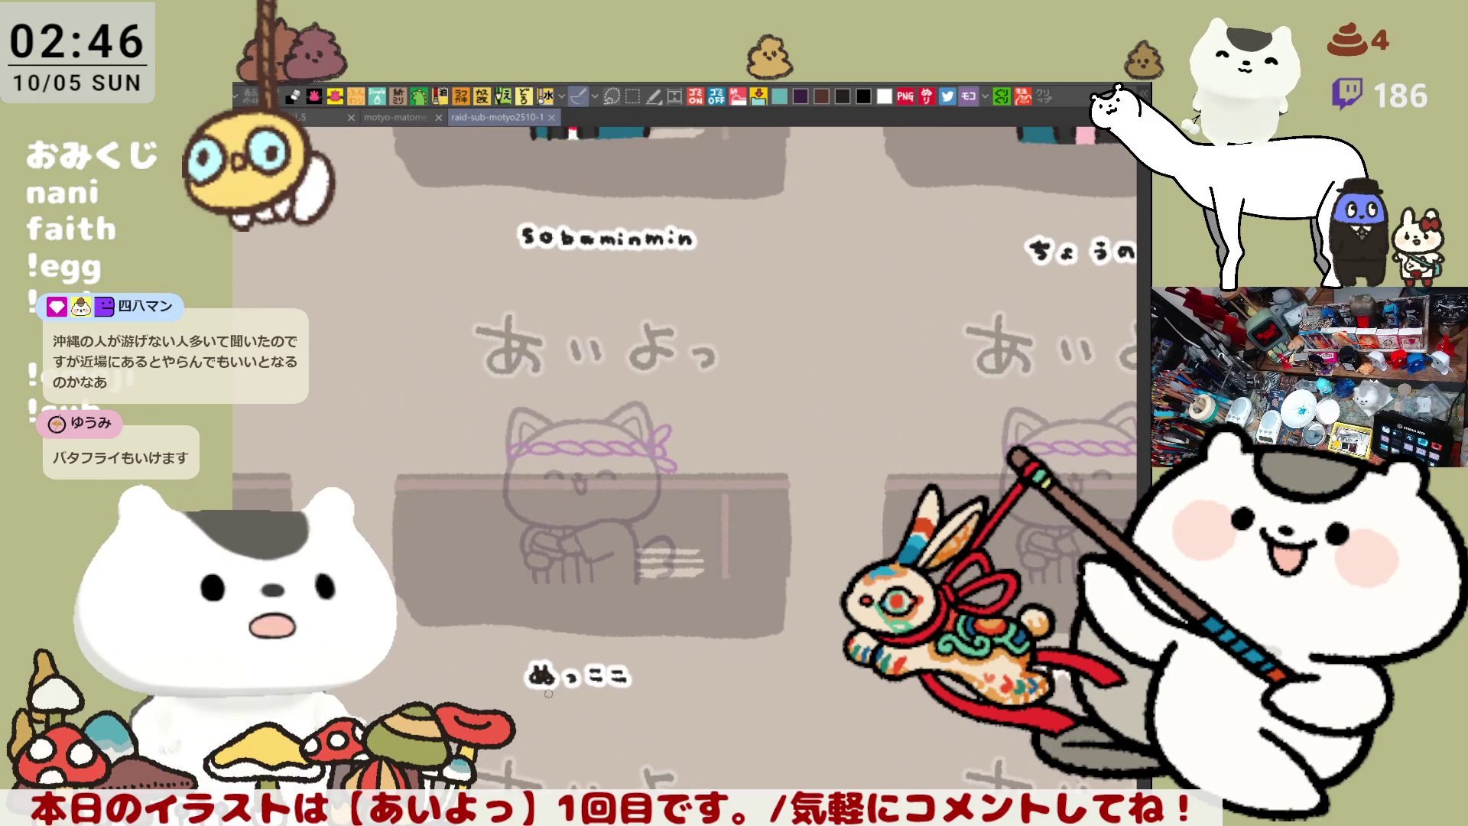
{"action": "scroll", "coordinate": [591, 567], "scroll_direction": "up", "scroll_amount": 5}
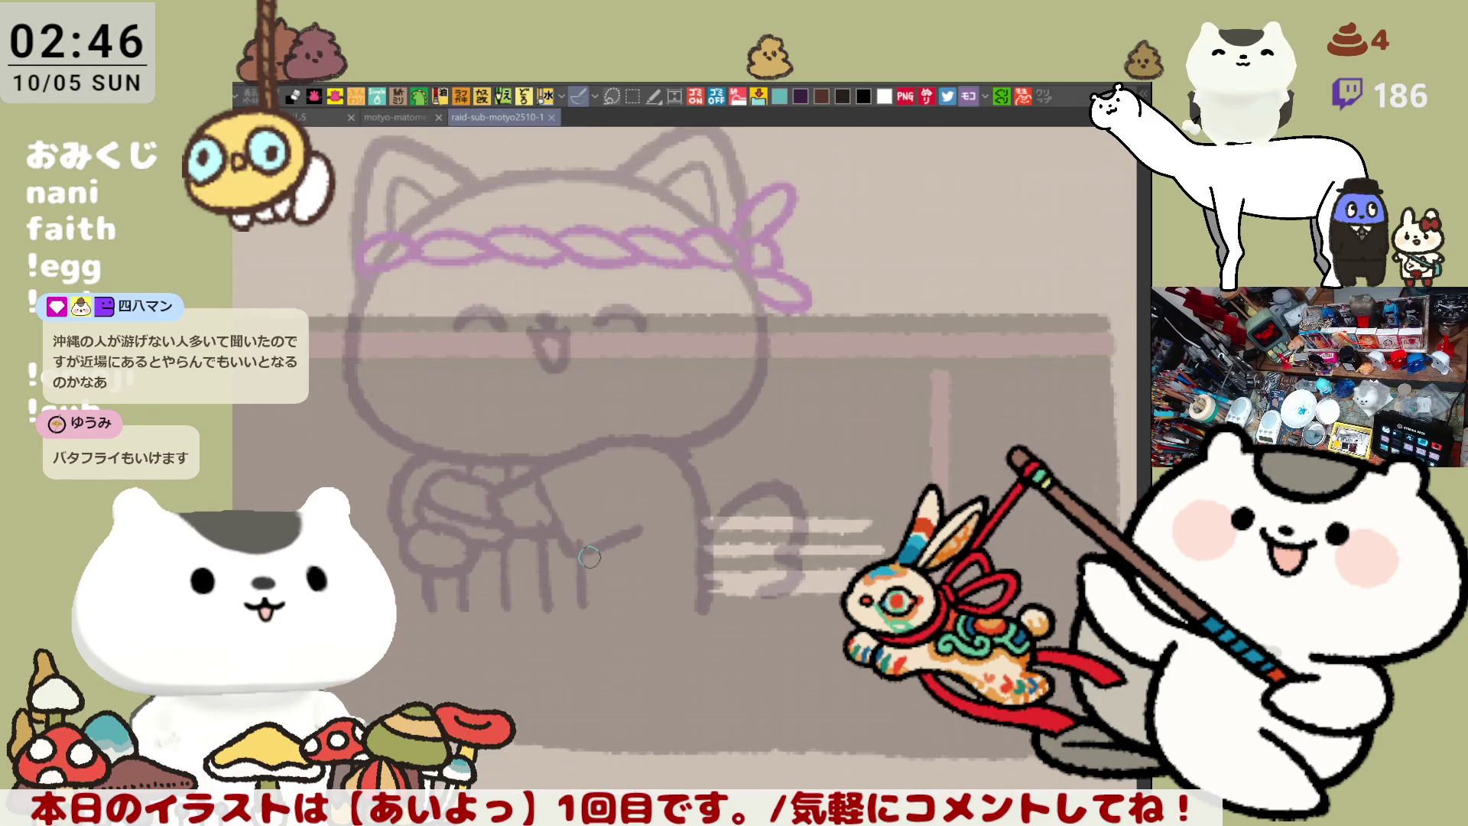
Ink a bold black arc across the top of the cat's head, redrawing it until it fits
{"action": "scroll", "coordinate": [587, 557], "scroll_direction": "down", "scroll_amount": 3}
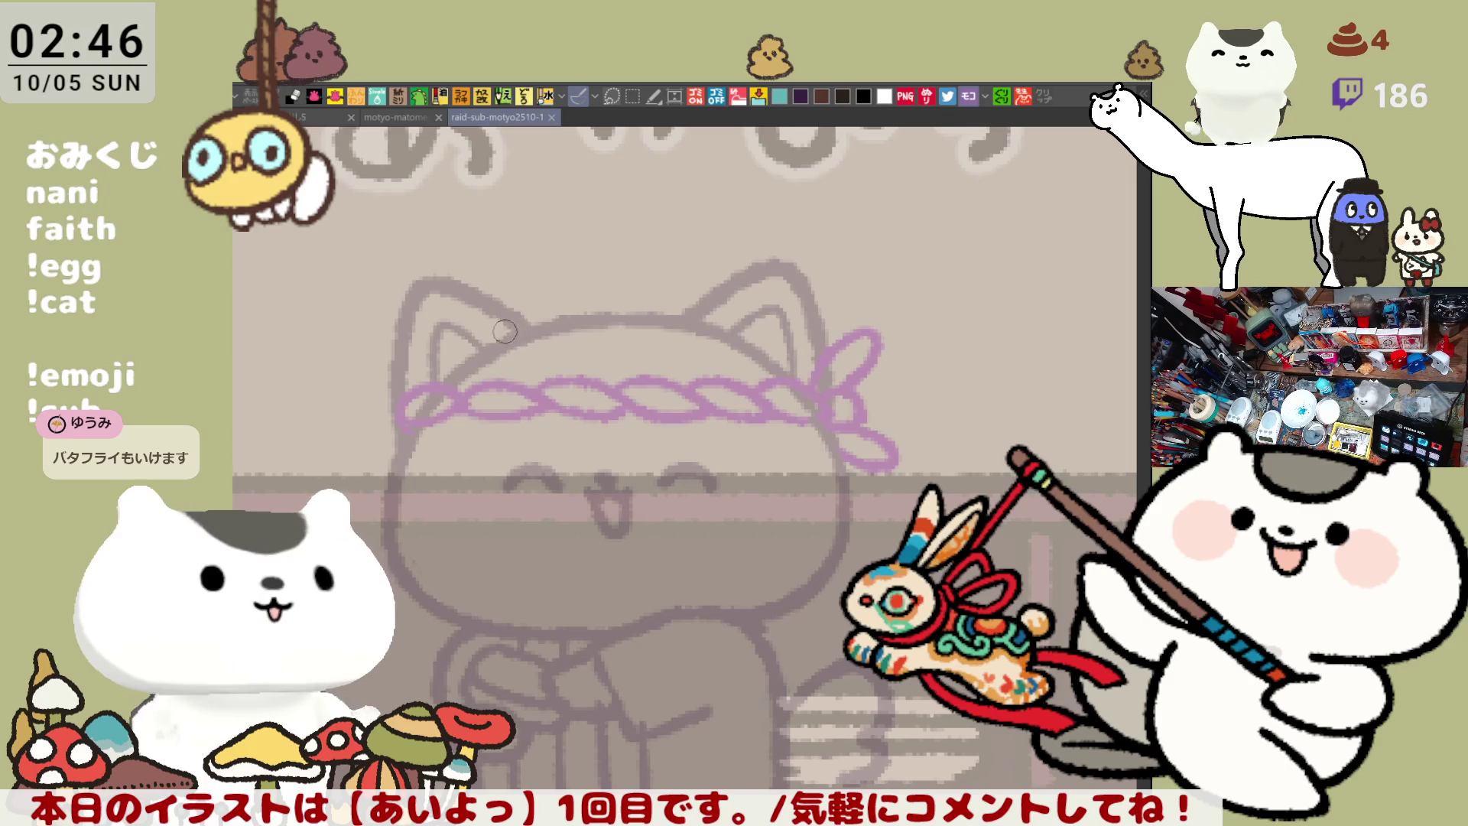
{"action": "left_click_drag", "start_coordinate": [482, 340], "coordinate": [761, 329]}
{"action": "key", "text": "ctrl+z"}
{"action": "mouse_move", "coordinate": [478, 348]}
{"action": "left_mouse_down"}
{"action": "mouse_move", "coordinate": [662, 317]}
{"action": "mouse_move", "coordinate": [784, 336]}
{"action": "left_mouse_up"}
{"action": "key", "text": "ctrl+z"}
{"action": "left_click_drag", "start_coordinate": [472, 358], "coordinate": [784, 359]}
{"action": "key", "text": "ctrl+z"}
{"action": "left_click_drag", "start_coordinate": [467, 361], "coordinate": [742, 346]}
{"action": "key", "text": "ctrl+z"}
{"action": "mouse_move", "coordinate": [468, 363]}
{"action": "left_mouse_down"}
{"action": "mouse_move", "coordinate": [611, 315]}
{"action": "mouse_move", "coordinate": [773, 345]}
{"action": "left_mouse_up"}
{"action": "key", "text": "ctrl+z"}
{"action": "left_click_drag", "start_coordinate": [470, 358], "coordinate": [731, 321]}
{"action": "key", "text": "ctrl+z"}
{"action": "mouse_move", "coordinate": [468, 355]}
{"action": "left_mouse_down"}
{"action": "mouse_move", "coordinate": [728, 323]}
{"action": "mouse_move", "coordinate": [758, 334]}
{"action": "left_mouse_up"}
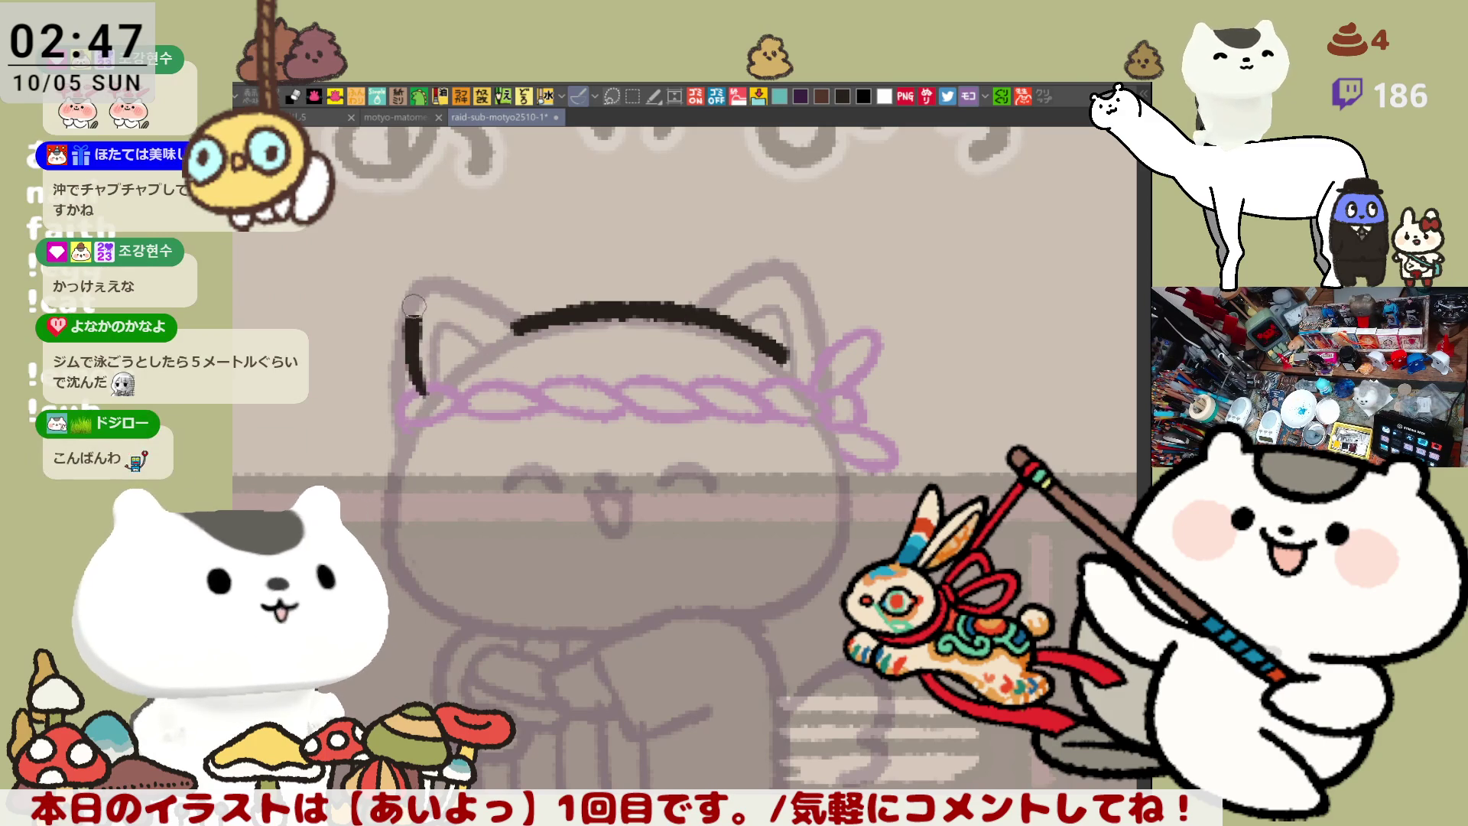
Extend the head arc toward the left ear and attempt the left ear outline
{"action": "mouse_move", "coordinate": [429, 344]}
{"action": "left_mouse_down"}
{"action": "mouse_move", "coordinate": [442, 374]}
{"action": "mouse_move", "coordinate": [459, 270]}
{"action": "mouse_move", "coordinate": [539, 320]}
{"action": "left_mouse_up"}
{"action": "key", "text": "ctrl+z"}
{"action": "key", "text": "ctrl+z"}
{"action": "key", "text": "ctrl+z"}
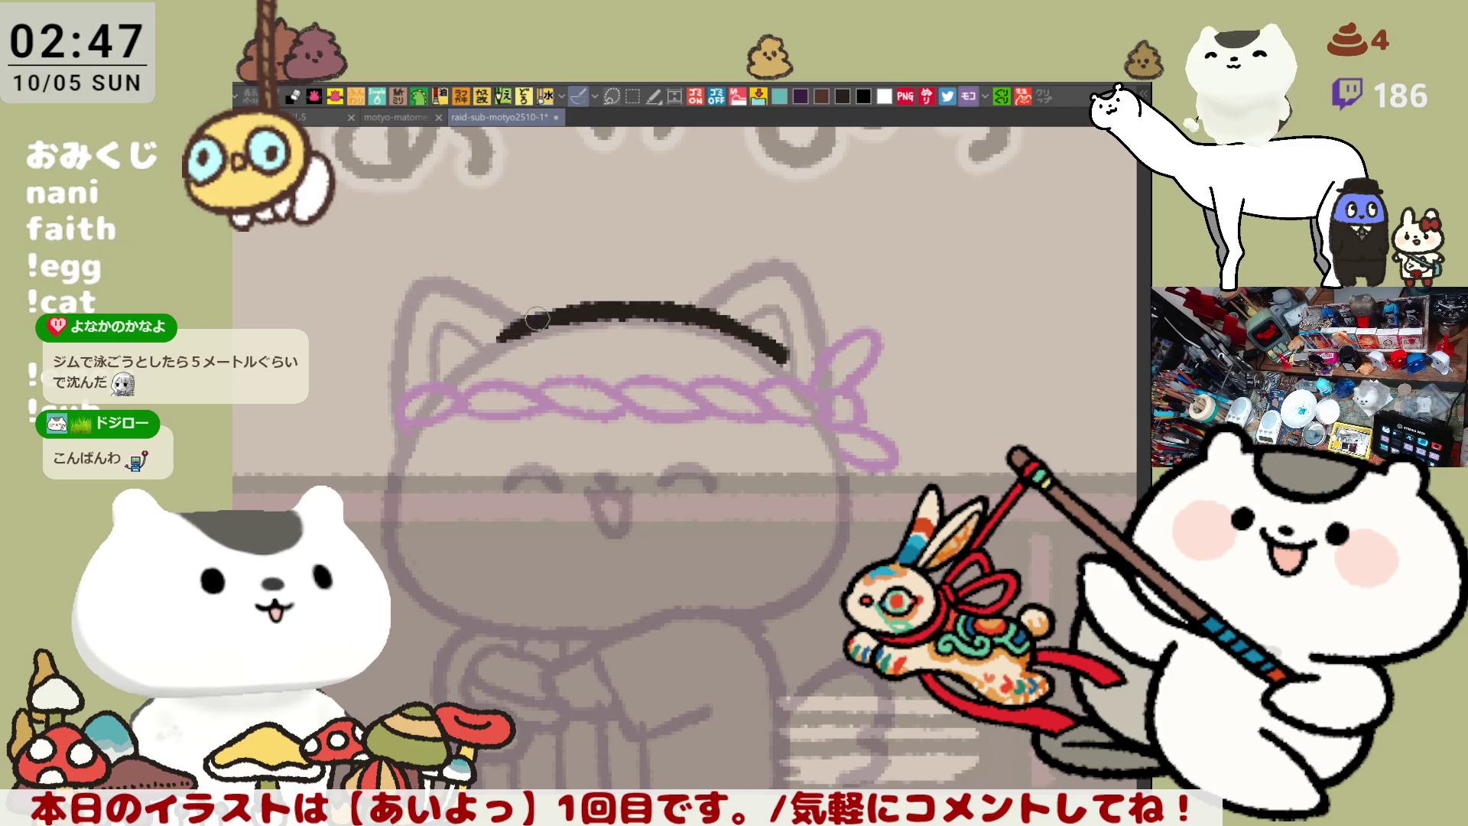
{"action": "left_click_drag", "start_coordinate": [493, 342], "coordinate": [543, 315]}
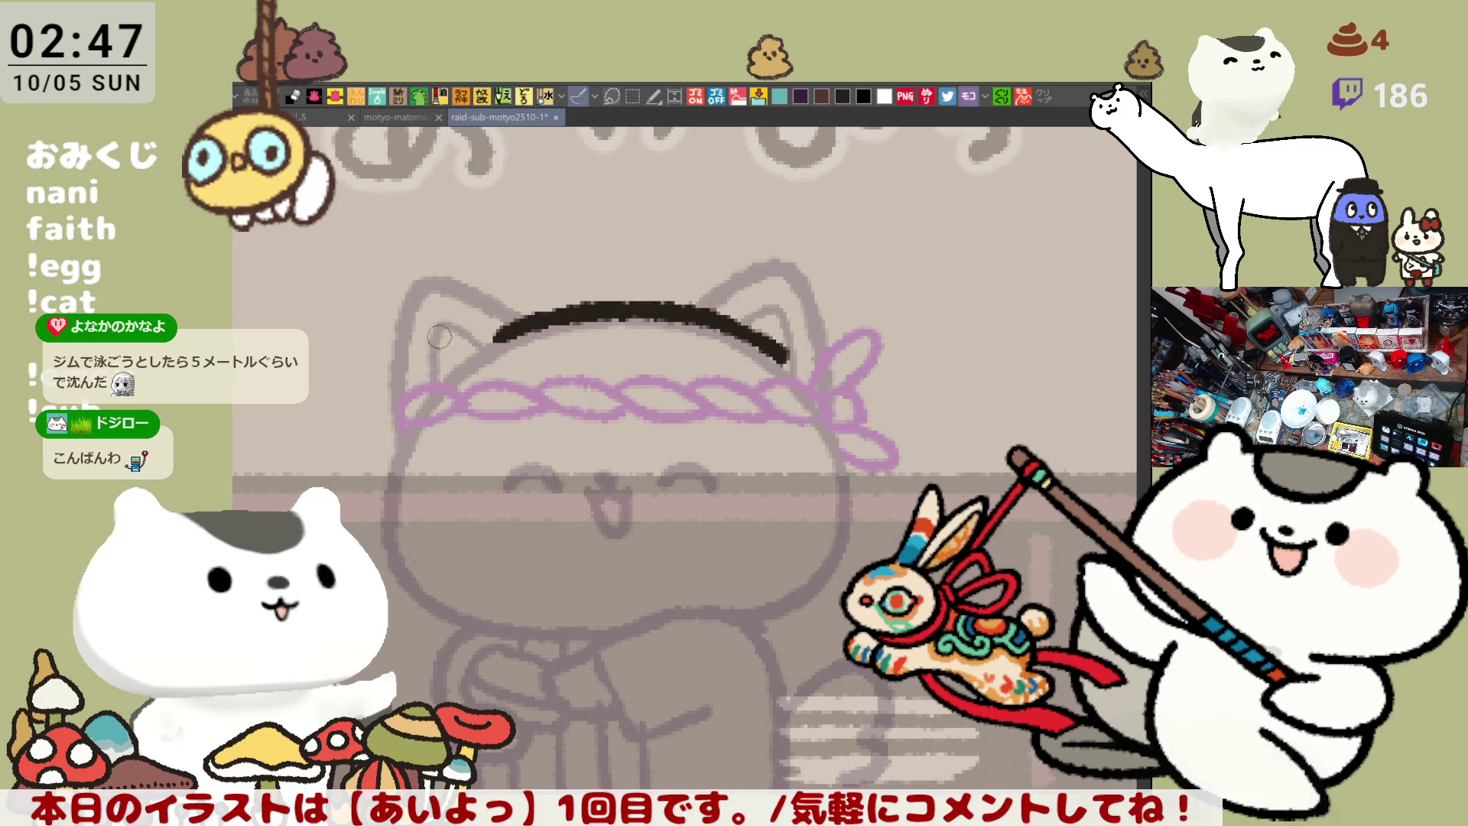
{"action": "mouse_move", "coordinate": [419, 382]}
{"action": "left_mouse_down"}
{"action": "mouse_move", "coordinate": [476, 321]}
{"action": "mouse_move", "coordinate": [490, 340]}
{"action": "mouse_move", "coordinate": [480, 316]}
{"action": "mouse_move", "coordinate": [506, 338]}
{"action": "mouse_move", "coordinate": [429, 322]}
{"action": "mouse_move", "coordinate": [489, 321]}
{"action": "mouse_move", "coordinate": [508, 340]}
{"action": "mouse_move", "coordinate": [440, 294]}
{"action": "mouse_move", "coordinate": [502, 314]}
{"action": "left_mouse_up"}
{"action": "key", "text": "ctrl+z"}
{"action": "key", "text": "ctrl+z"}
{"action": "key", "text": "ctrl+z"}
{"action": "key", "text": "ctrl+z"}
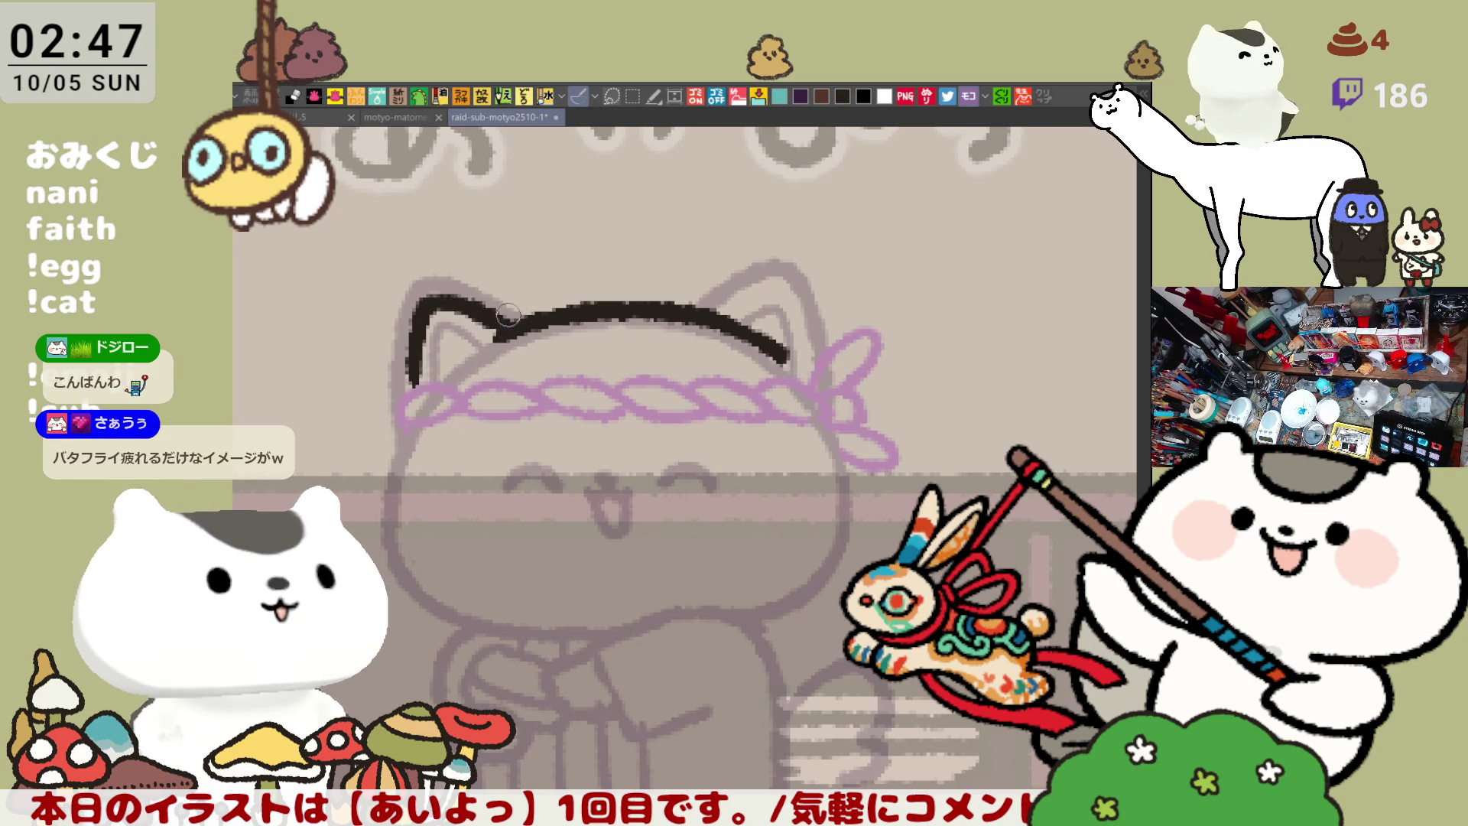
{"action": "key", "text": "ctrl+z"}
{"action": "mouse_move", "coordinate": [416, 380]}
{"action": "left_mouse_down"}
{"action": "mouse_move", "coordinate": [488, 330]}
{"action": "mouse_move", "coordinate": [503, 340]}
{"action": "mouse_move", "coordinate": [482, 325]}
{"action": "mouse_move", "coordinate": [503, 340]}
{"action": "left_mouse_up"}
{"action": "key", "text": "ctrl+z"}
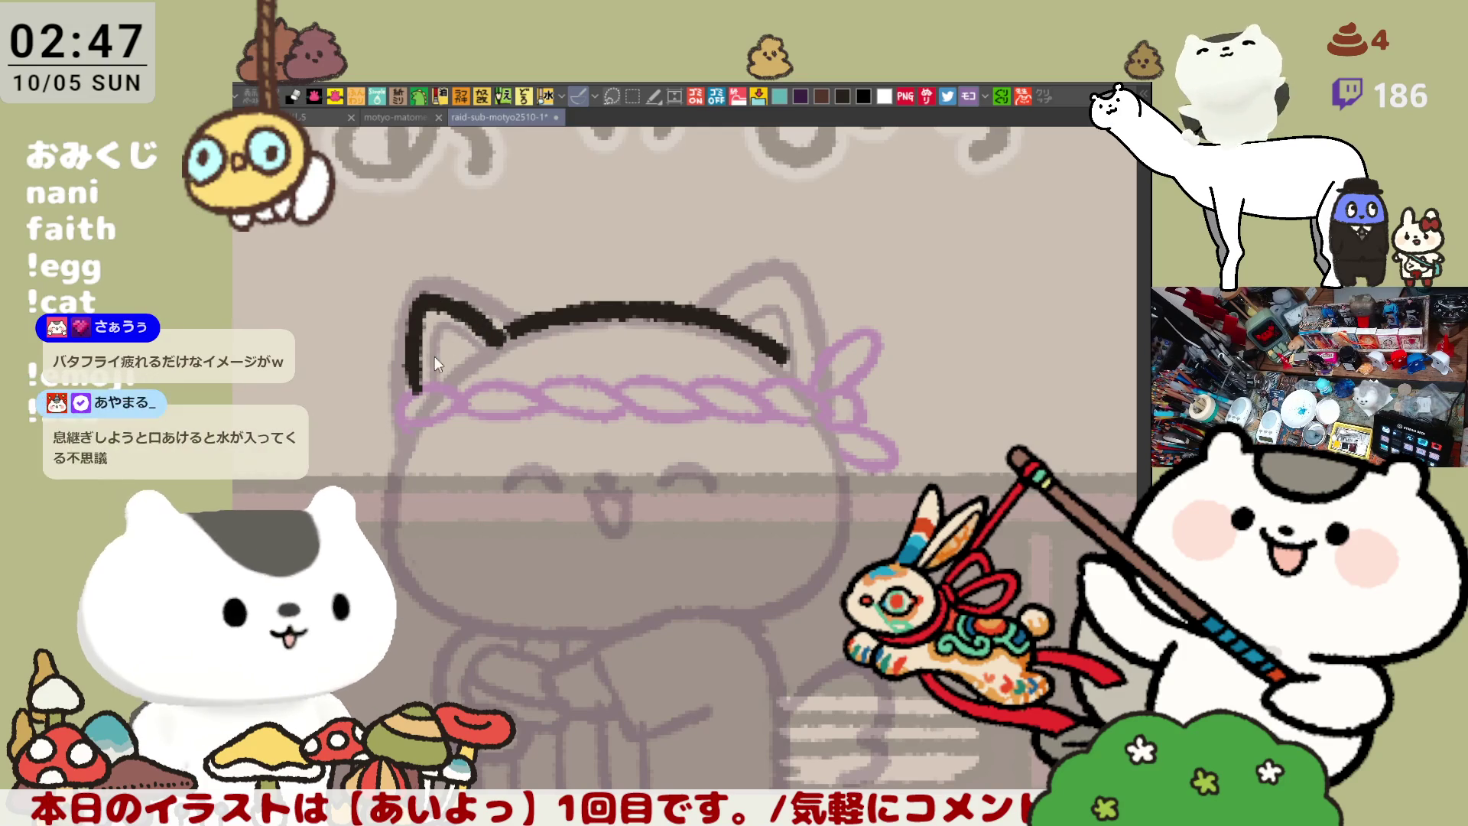
{"action": "key", "text": "ctrl+z"}
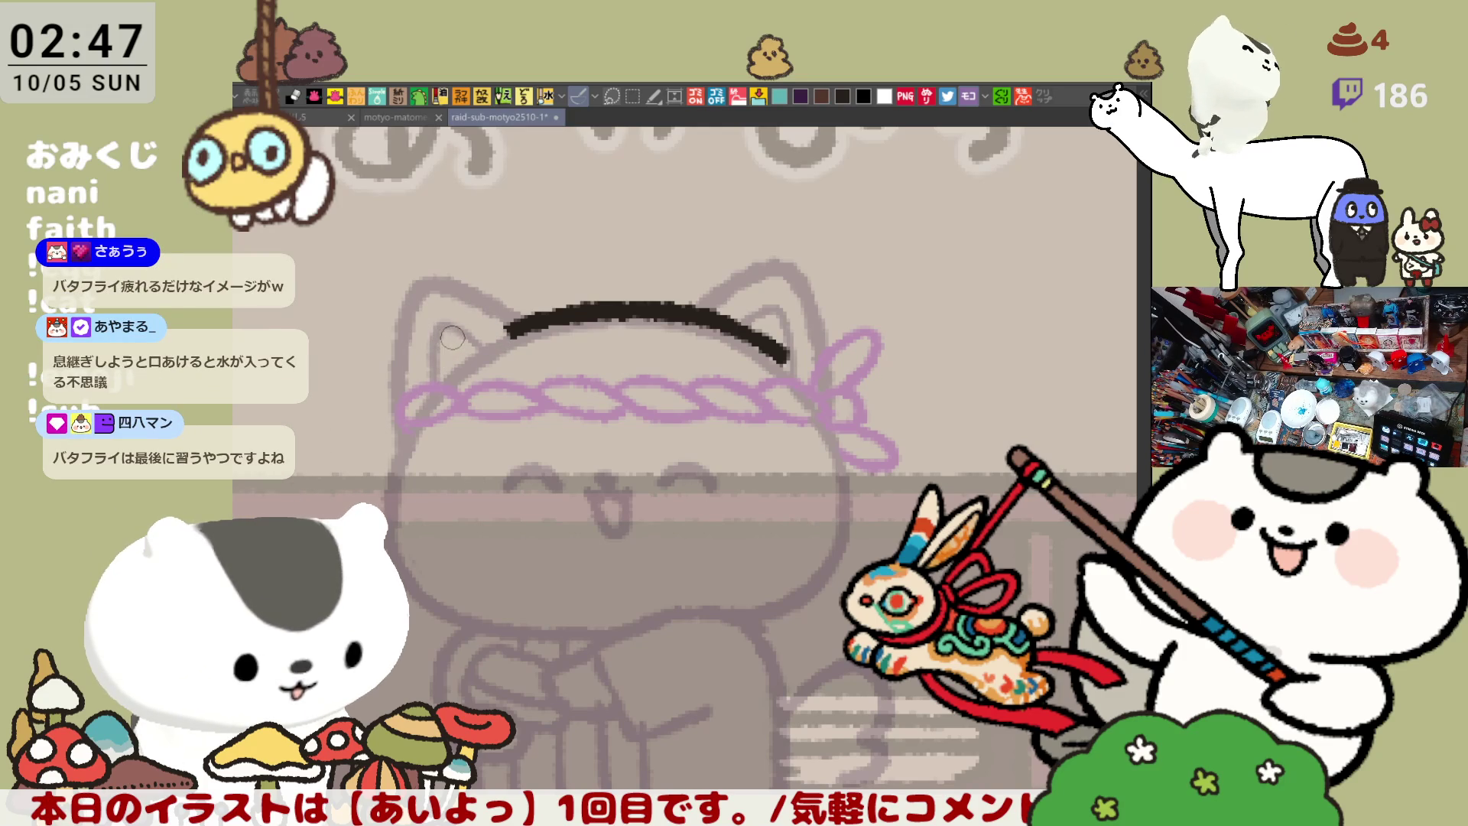
{"action": "mouse_move", "coordinate": [419, 385]}
{"action": "left_mouse_down"}
{"action": "mouse_move", "coordinate": [504, 340]}
{"action": "mouse_move", "coordinate": [425, 303]}
{"action": "mouse_move", "coordinate": [520, 328]}
{"action": "left_mouse_up"}
{"action": "key", "text": "ctrl+z"}
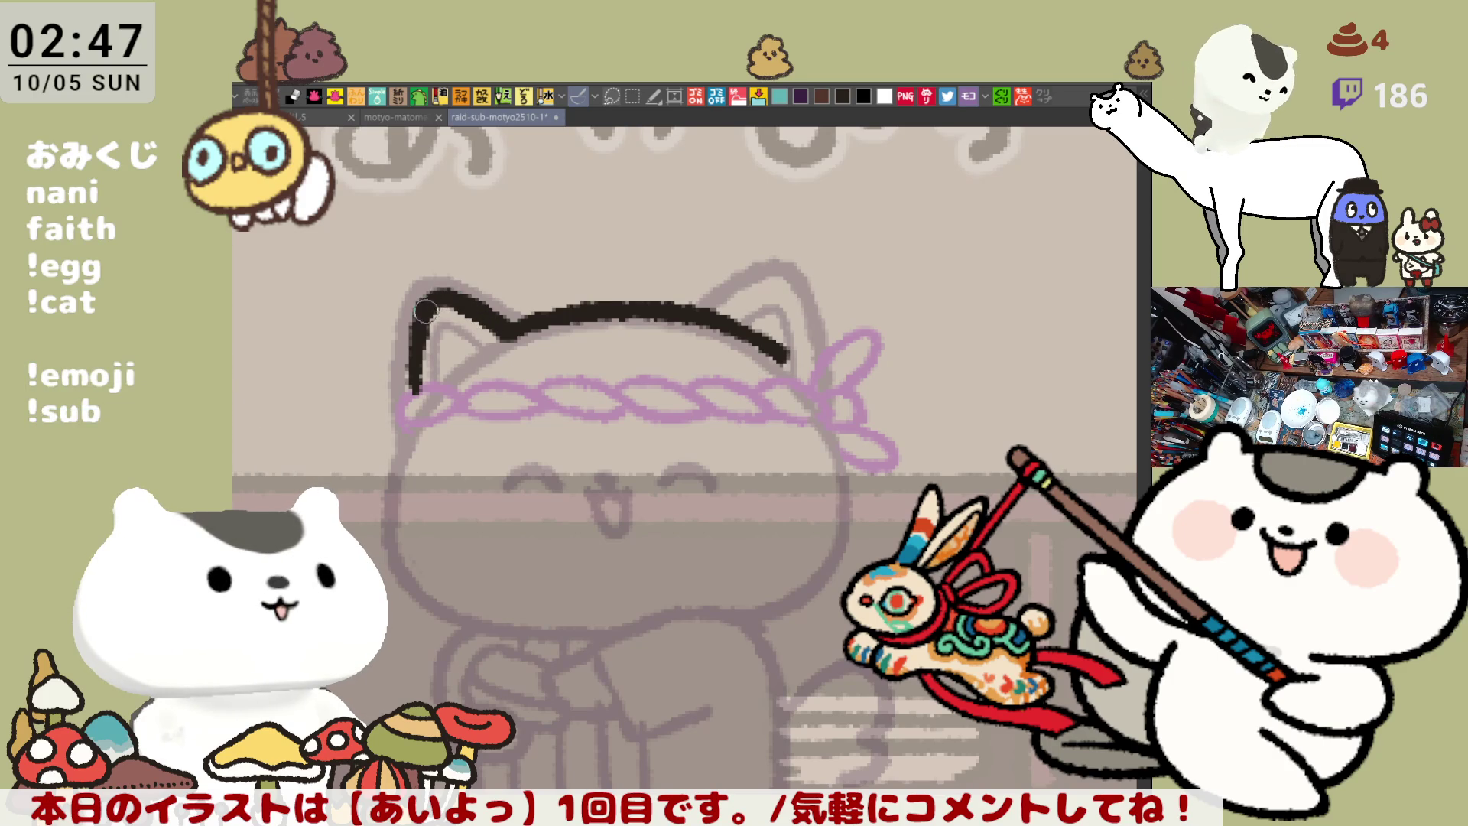
Extend the black head line down over the right ear, then ink the left closed eye
{"action": "left_click_drag", "start_coordinate": [785, 420], "coordinate": [672, 385]}
{"action": "left_click_drag", "start_coordinate": [666, 316], "coordinate": [780, 367]}
{"action": "key", "text": "ctrl+z"}
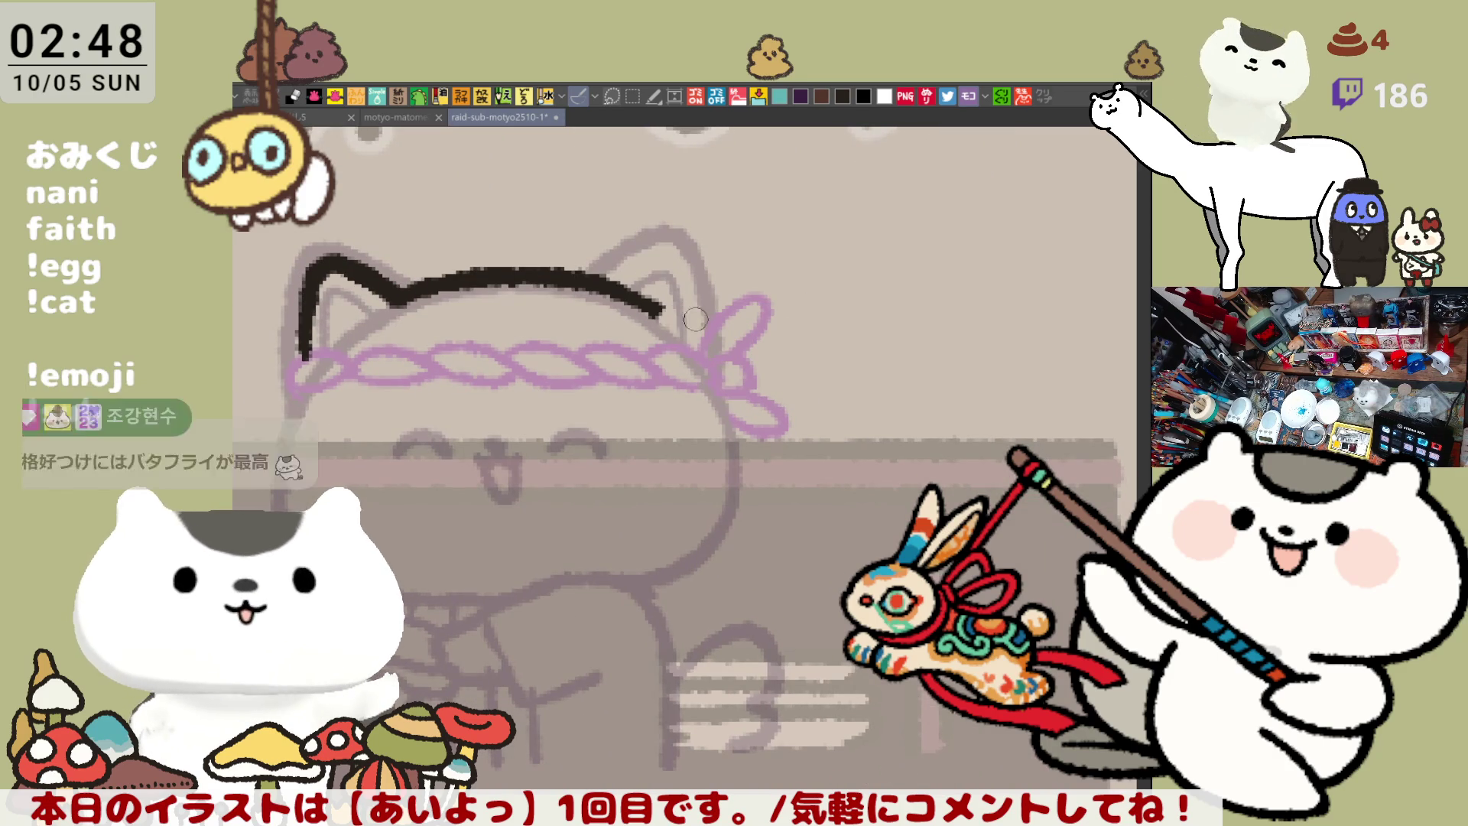
{"action": "left_click_drag", "start_coordinate": [647, 297], "coordinate": [738, 360]}
{"action": "key", "text": "ctrl+z"}
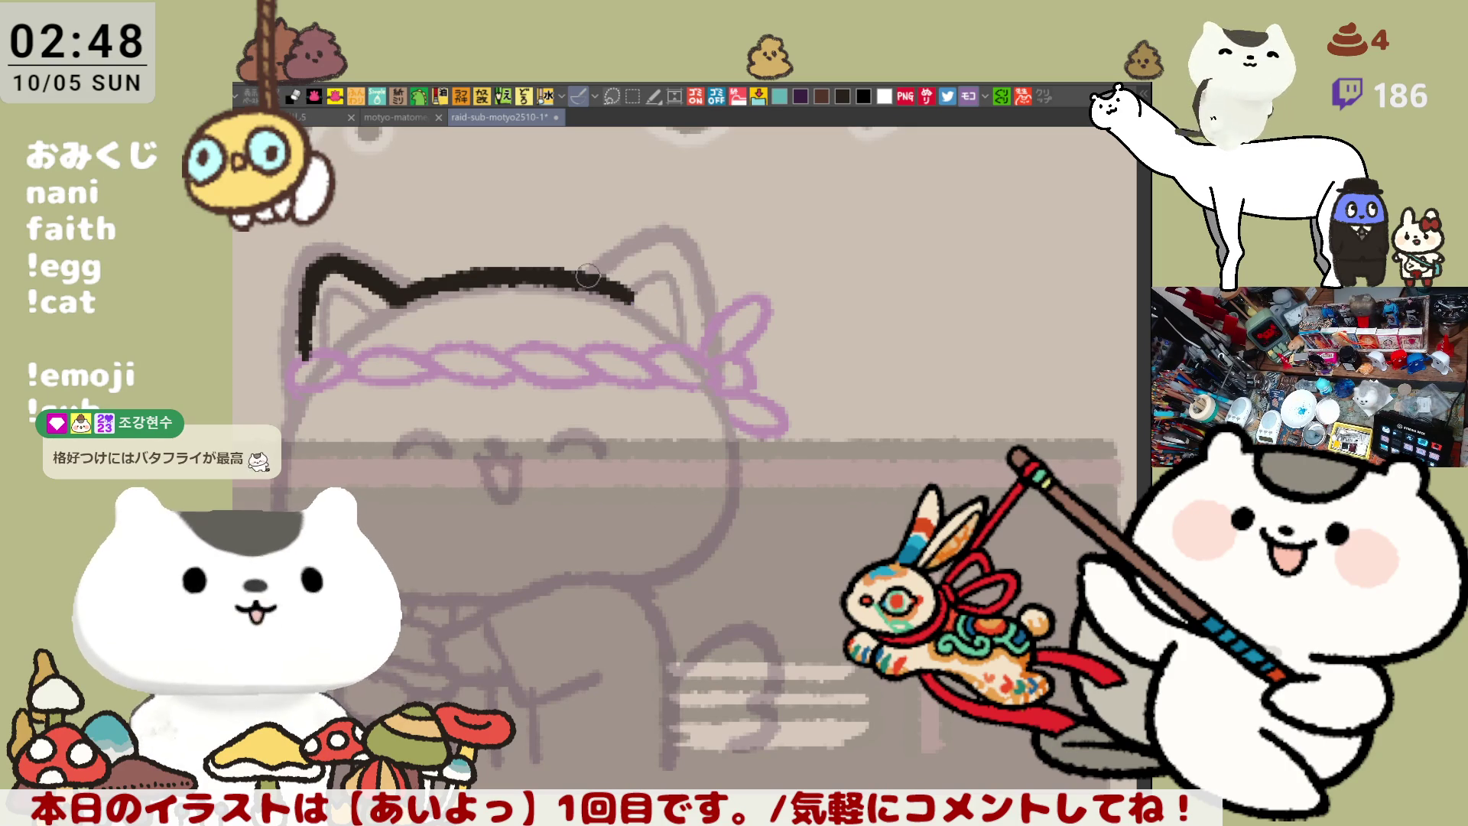
{"action": "mouse_move", "coordinate": [629, 291]}
{"action": "left_mouse_down"}
{"action": "mouse_move", "coordinate": [715, 279]}
{"action": "mouse_move", "coordinate": [696, 348]}
{"action": "mouse_move", "coordinate": [661, 290]}
{"action": "mouse_move", "coordinate": [695, 348]}
{"action": "left_mouse_up"}
{"action": "key", "text": "ctrl+z"}
{"action": "key", "text": "ctrl+z"}
{"action": "mouse_move", "coordinate": [635, 295]}
{"action": "left_mouse_down"}
{"action": "mouse_move", "coordinate": [730, 295]}
{"action": "mouse_move", "coordinate": [703, 354]}
{"action": "left_mouse_up"}
{"action": "key", "text": "ctrl+z"}
{"action": "left_click_drag", "start_coordinate": [631, 295], "coordinate": [707, 348]}
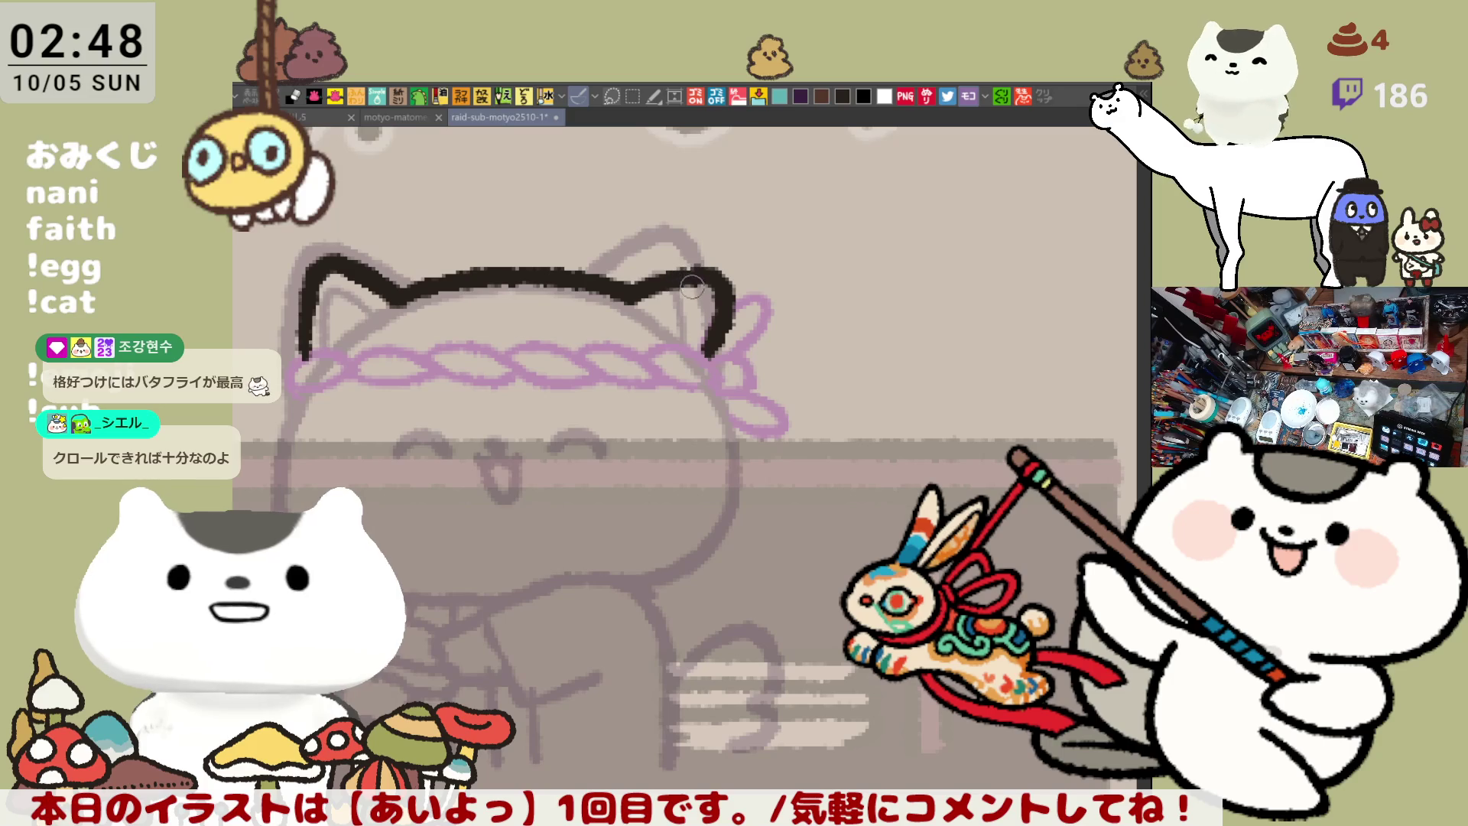
{"action": "mouse_move", "coordinate": [517, 442]}
{"action": "left_mouse_down"}
{"action": "mouse_move", "coordinate": [554, 410]}
{"action": "mouse_move", "coordinate": [535, 392]}
{"action": "mouse_move", "coordinate": [527, 429]}
{"action": "mouse_move", "coordinate": [566, 381]}
{"action": "mouse_move", "coordinate": [520, 428]}
{"action": "mouse_move", "coordinate": [564, 380]}
{"action": "mouse_move", "coordinate": [522, 429]}
{"action": "mouse_move", "coordinate": [558, 386]}
{"action": "mouse_move", "coordinate": [589, 379]}
{"action": "mouse_move", "coordinate": [549, 390]}
{"action": "left_mouse_up"}
{"action": "key", "text": "ctrl+z"}
{"action": "key", "text": "ctrl+z"}
{"action": "key", "text": "ctrl+z"}
{"action": "key", "text": "ctrl+z"}
{"action": "key", "text": "ctrl+z"}
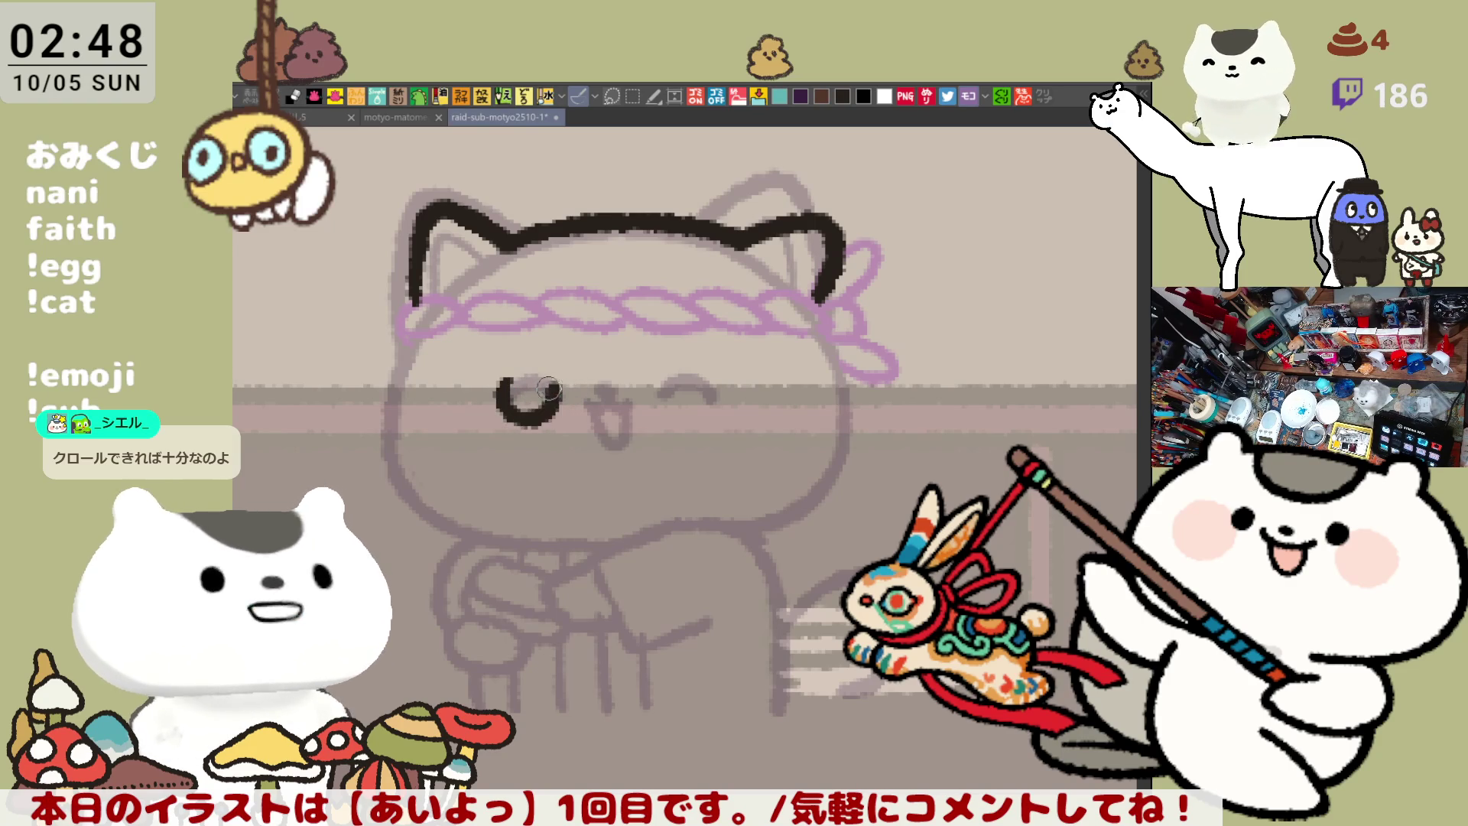
Ink the right closed eye and begin the ω mouth between the eyes
{"action": "mouse_move", "coordinate": [658, 377]}
{"action": "left_mouse_down"}
{"action": "mouse_move", "coordinate": [680, 417]}
{"action": "mouse_move", "coordinate": [723, 382]}
{"action": "left_mouse_up"}
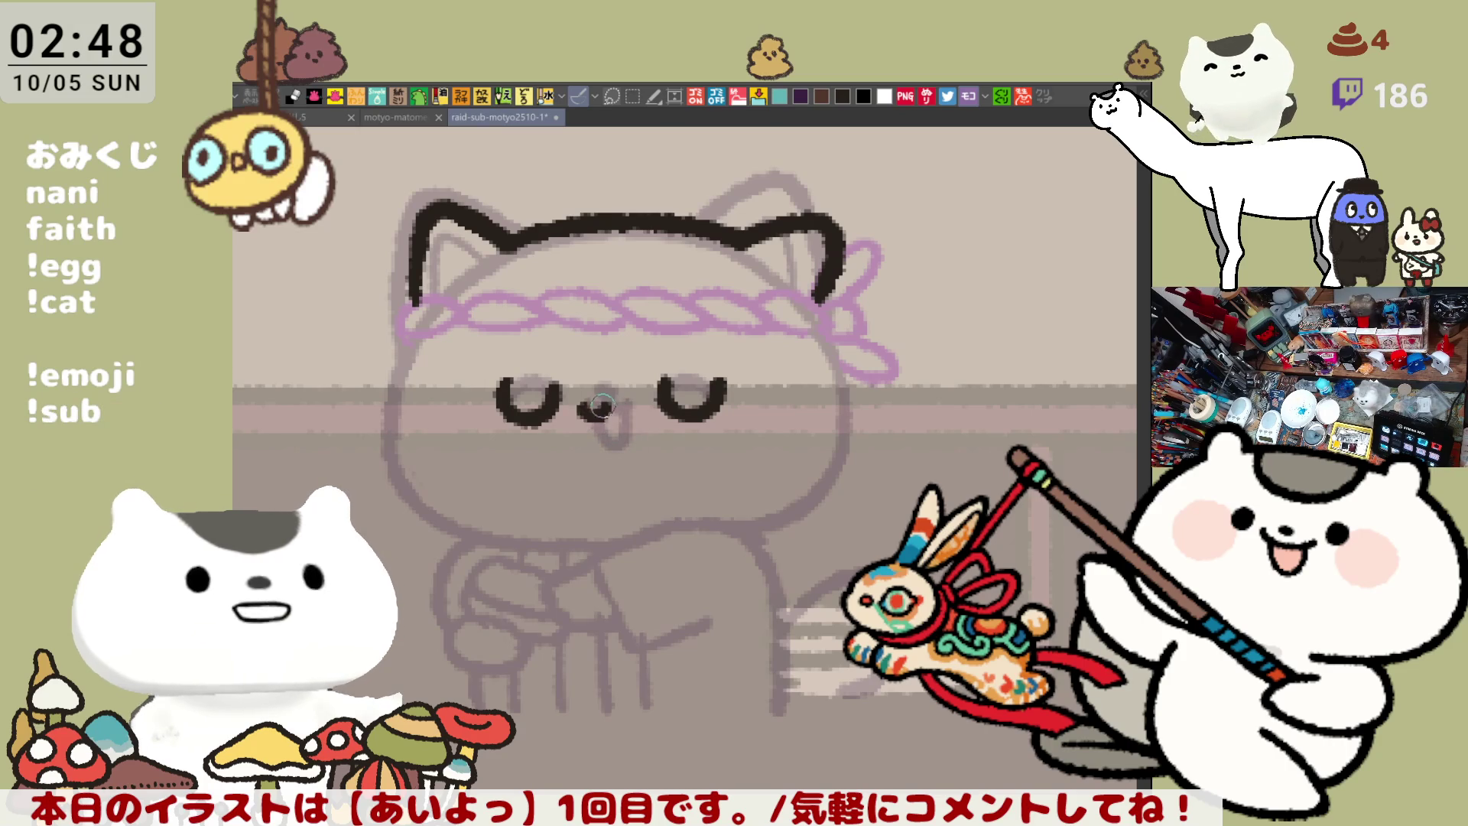
{"action": "mouse_move", "coordinate": [585, 411]}
{"action": "left_mouse_down"}
{"action": "mouse_move", "coordinate": [640, 401]}
{"action": "mouse_move", "coordinate": [635, 414]}
{"action": "left_mouse_up"}
{"action": "key", "text": "ctrl+z"}
{"action": "key", "text": "ctrl+z"}
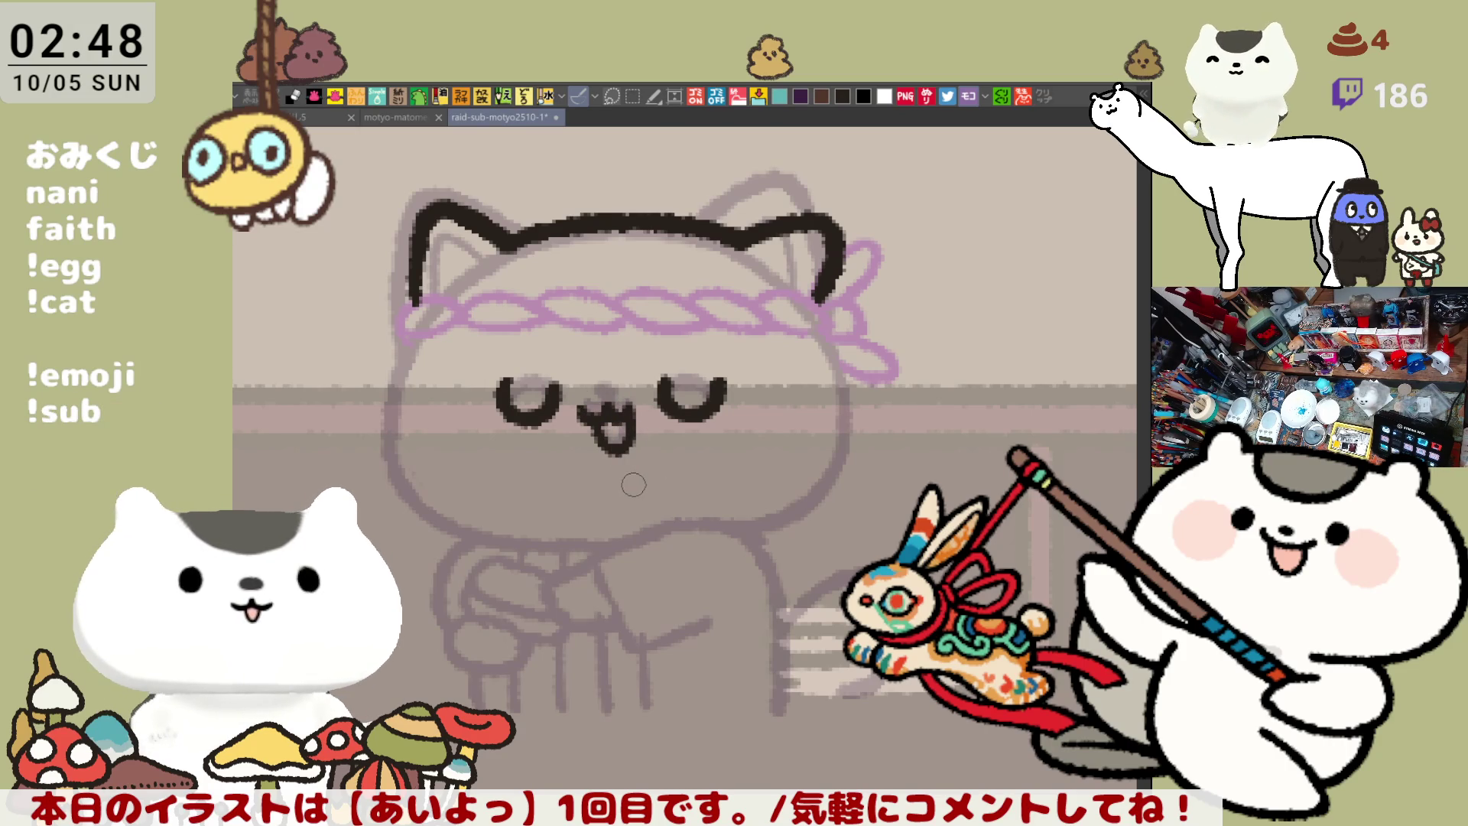
Ink the left cheek outline from the headband down to the chin
{"action": "left_click_drag", "start_coordinate": [427, 336], "coordinate": [417, 518]}
{"action": "key", "text": "ctrl+z"}
{"action": "left_click_drag", "start_coordinate": [425, 338], "coordinate": [412, 516]}
{"action": "key", "text": "ctrl+z"}
{"action": "left_click_drag", "start_coordinate": [419, 340], "coordinate": [394, 470]}
{"action": "key", "text": "ctrl+z"}
{"action": "left_click_drag", "start_coordinate": [420, 338], "coordinate": [397, 489]}
{"action": "key", "text": "ctrl+z"}
{"action": "mouse_move", "coordinate": [417, 336]}
{"action": "left_mouse_down"}
{"action": "mouse_move", "coordinate": [392, 387]}
{"action": "mouse_move", "coordinate": [413, 511]}
{"action": "left_mouse_up"}
{"action": "key", "text": "ctrl+z"}
{"action": "left_click_drag", "start_coordinate": [420, 336], "coordinate": [415, 513]}
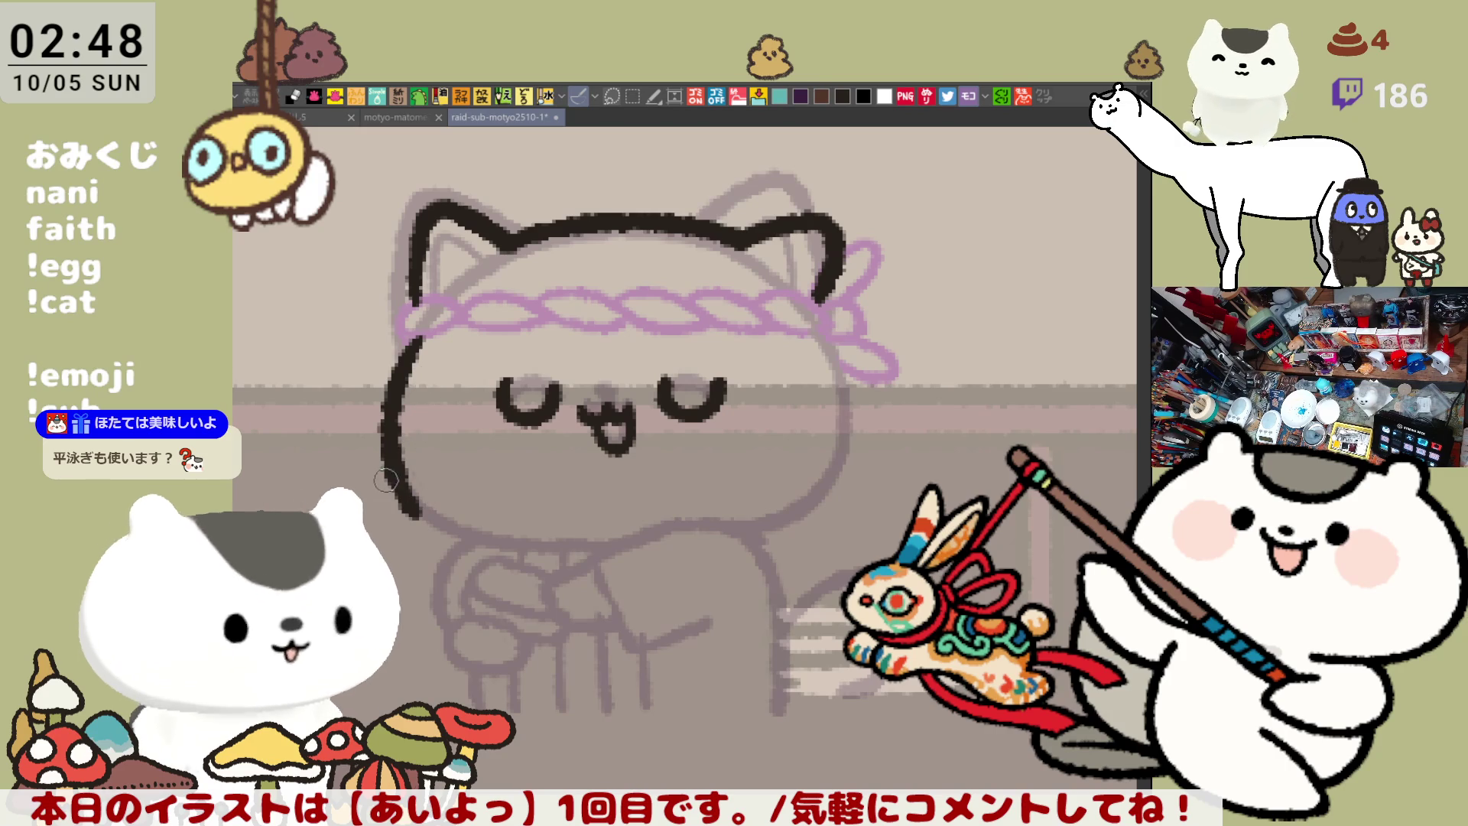
Draw the chin line curving right from the bottom of the left cheek
{"action": "left_click_drag", "start_coordinate": [418, 509], "coordinate": [490, 535]}
{"action": "key", "text": "ctrl+z"}
{"action": "key", "text": "ctrl+z"}
{"action": "left_click_drag", "start_coordinate": [413, 478], "coordinate": [490, 535]}
{"action": "key", "text": "ctrl+z"}
{"action": "left_click_drag", "start_coordinate": [413, 480], "coordinate": [488, 535]}
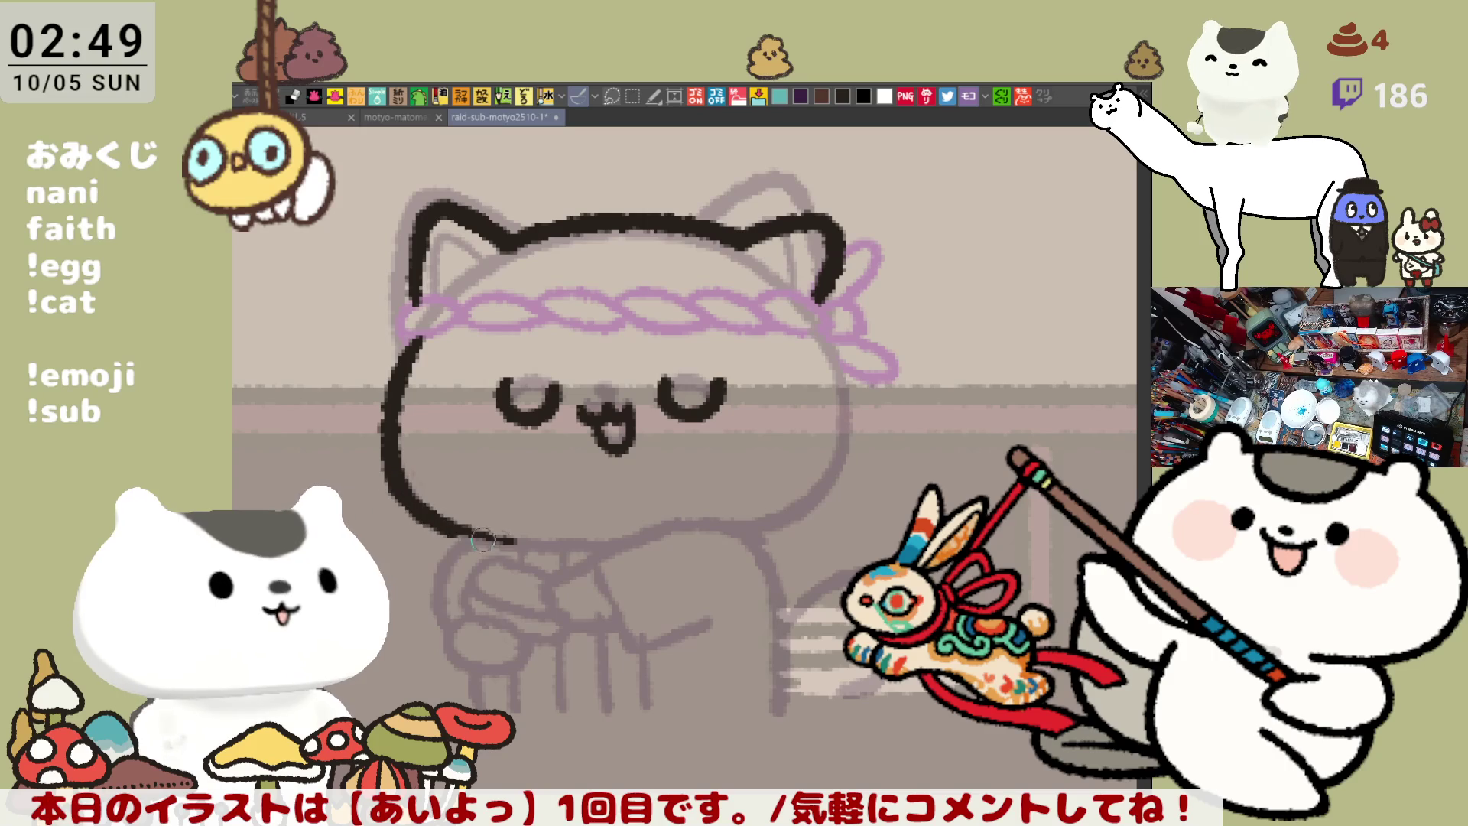
Extend the chin, ink the right cheek on a mirrored view, and attempt the headband's left end
{"action": "left_click_drag", "start_coordinate": [484, 538], "coordinate": [530, 545]}
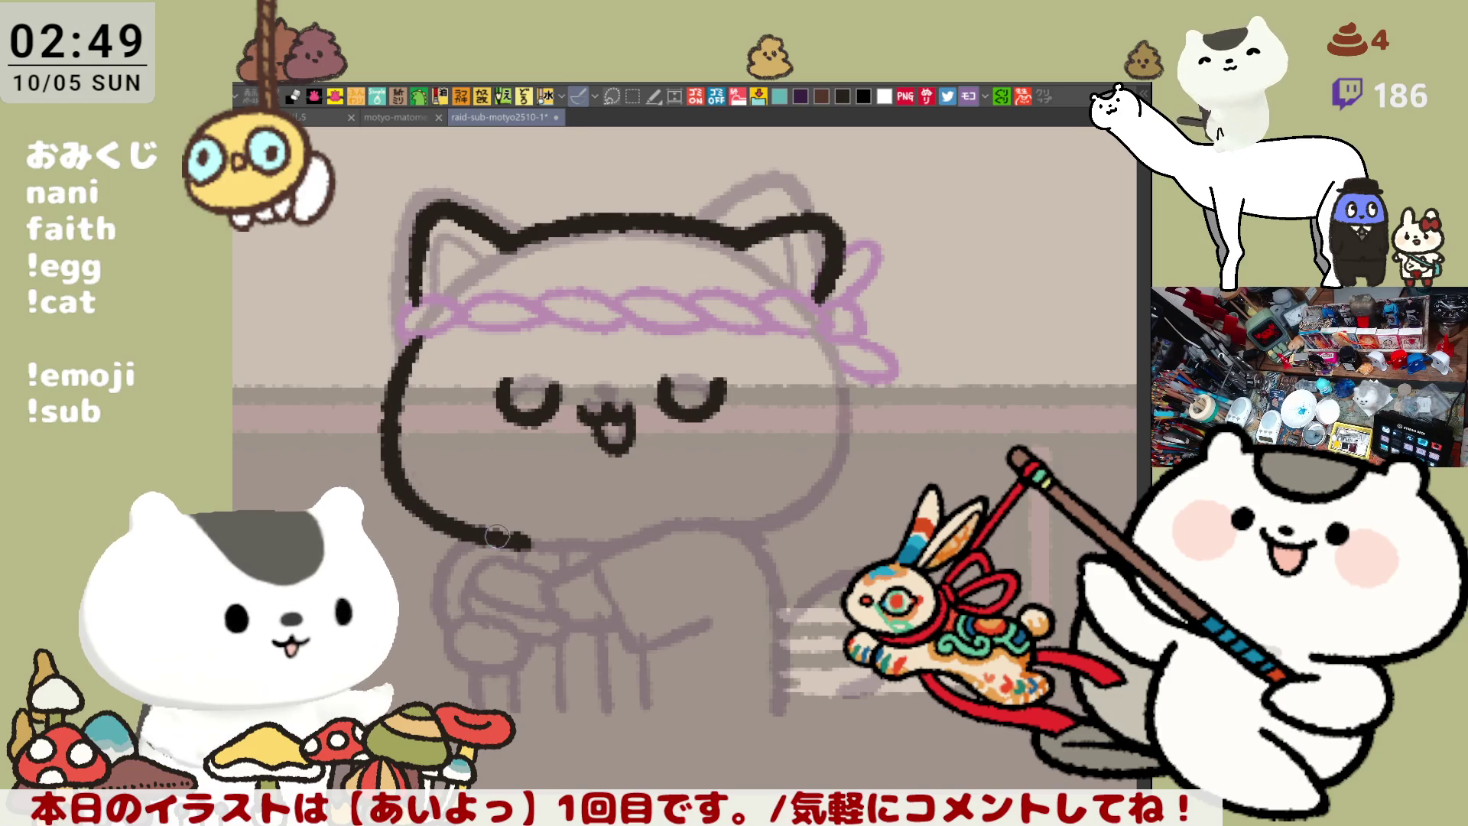
{"action": "key", "text": "h"}
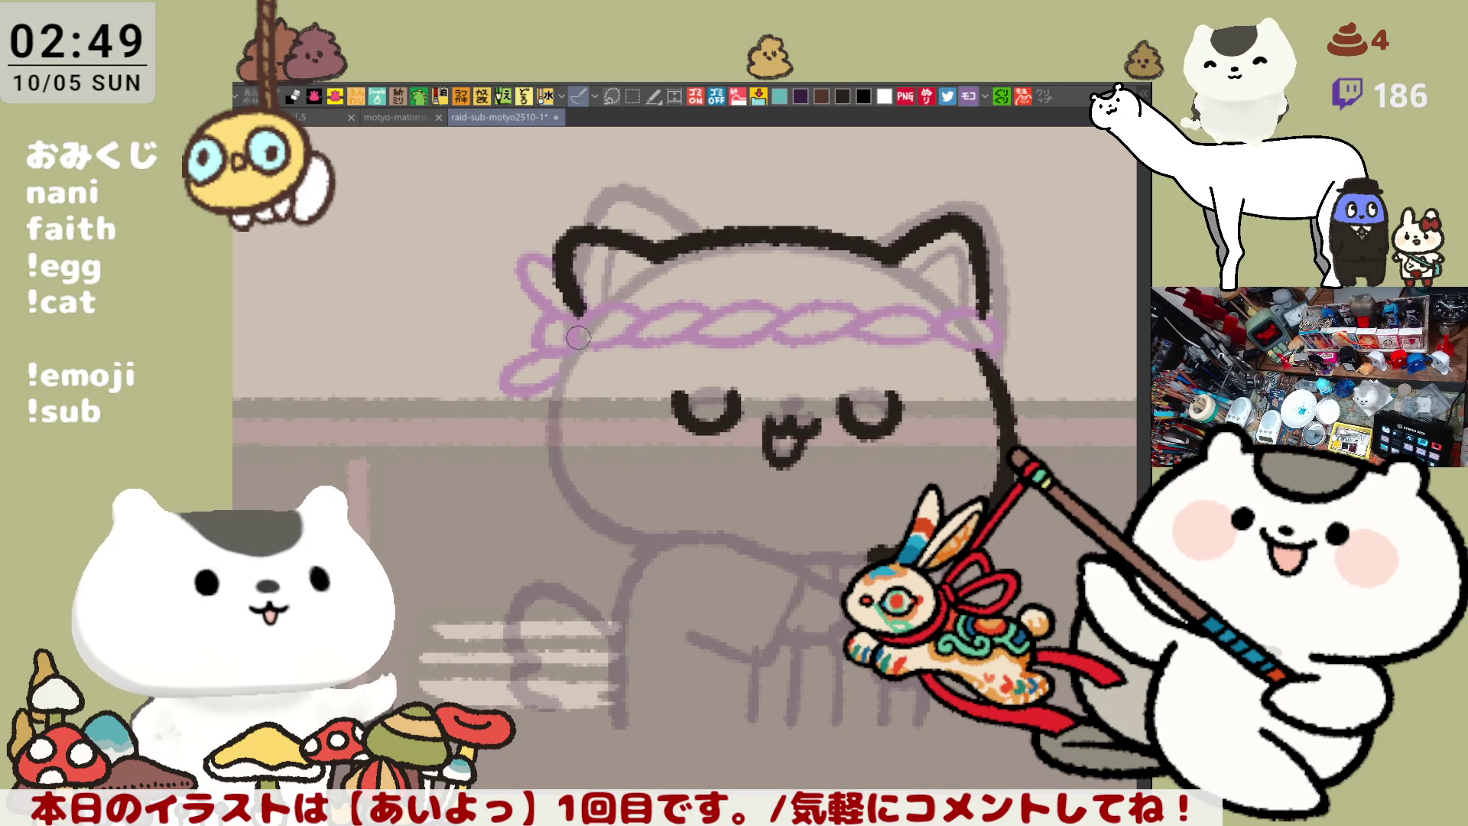
{"action": "mouse_move", "coordinate": [583, 324]}
{"action": "left_mouse_down"}
{"action": "mouse_move", "coordinate": [618, 535]}
{"action": "mouse_move", "coordinate": [660, 548]}
{"action": "left_mouse_up"}
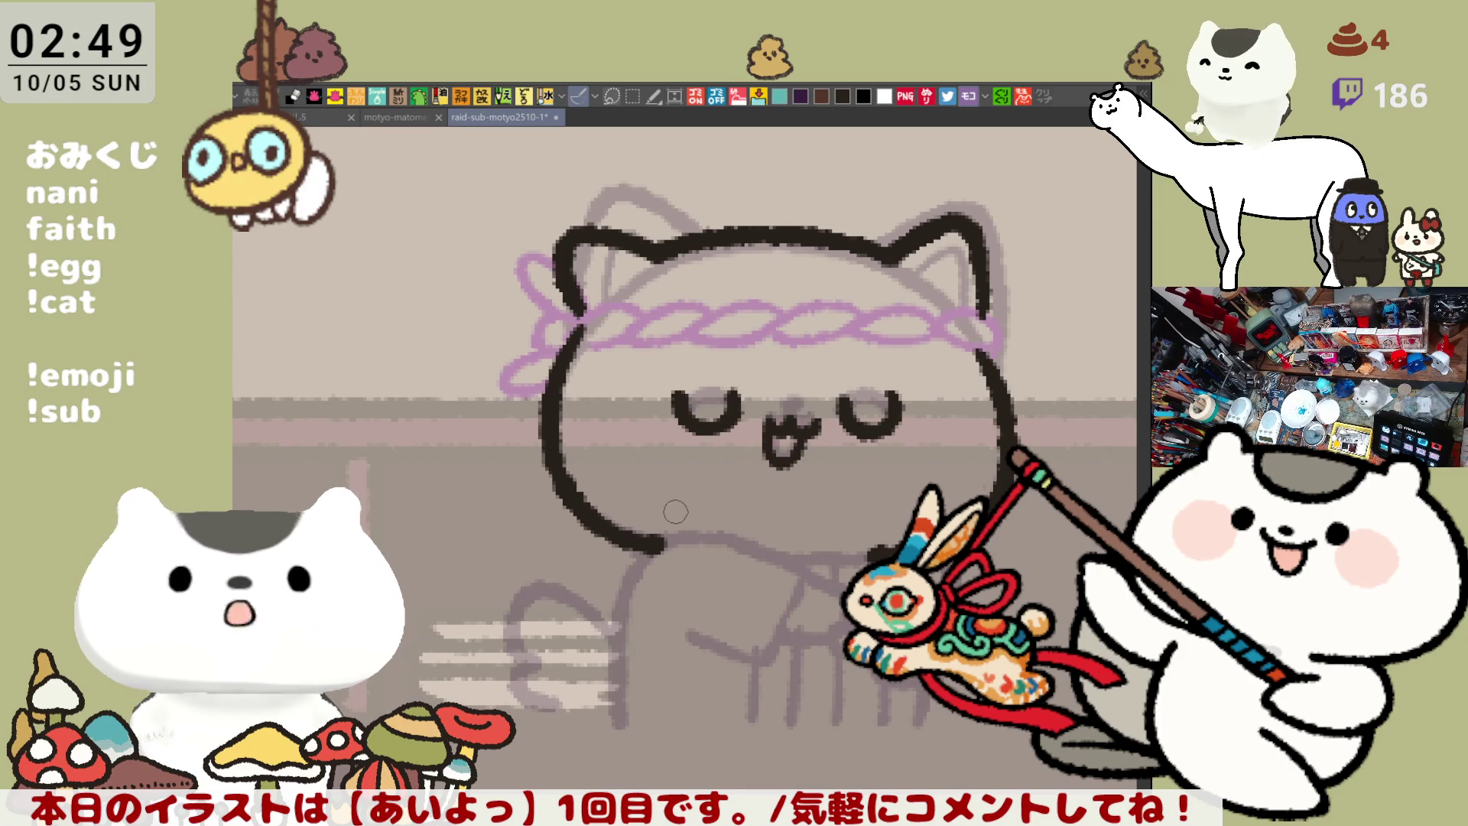
{"action": "key", "text": "h"}
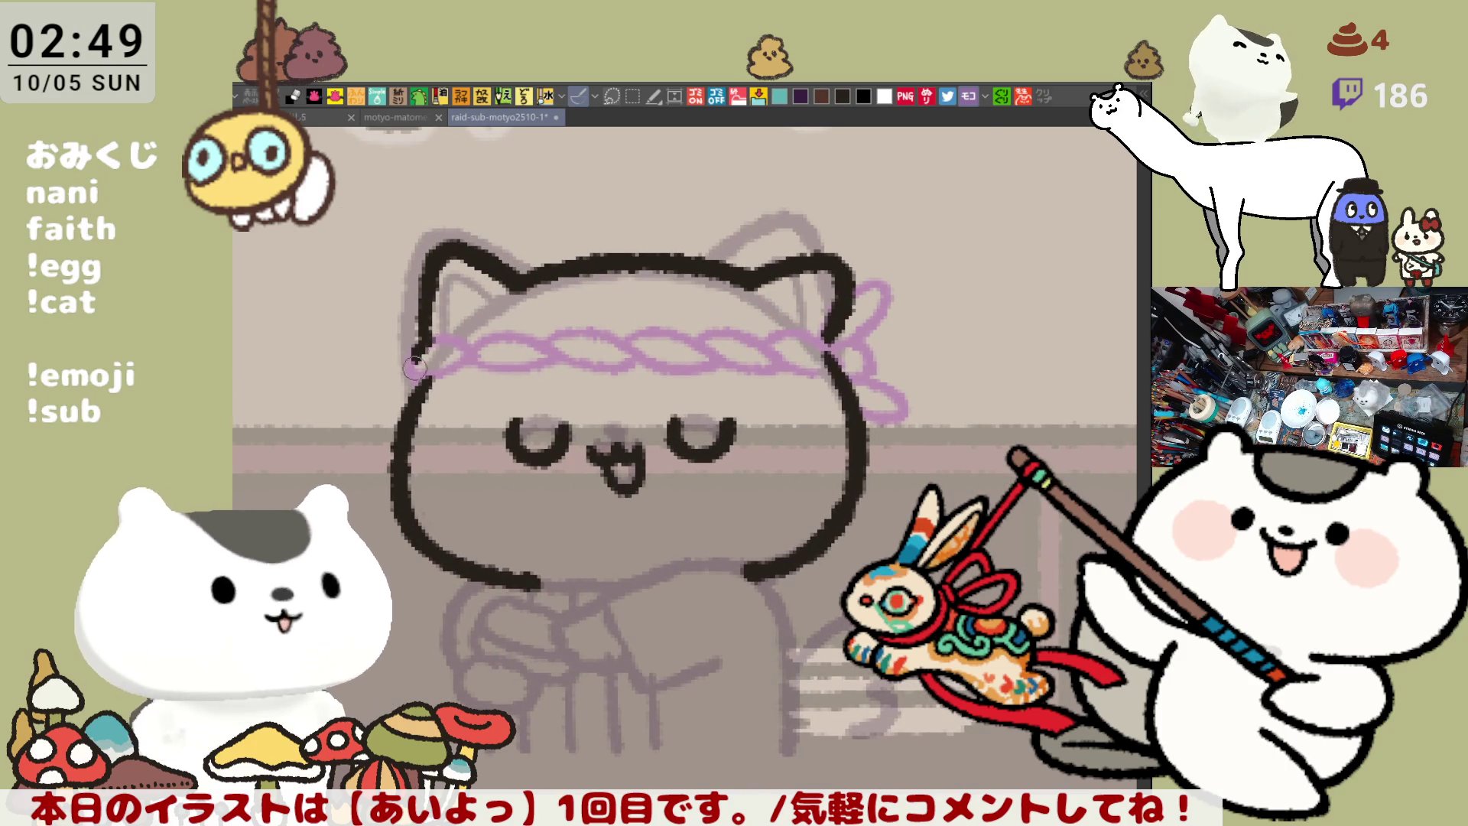
{"action": "mouse_move", "coordinate": [429, 340]}
{"action": "left_mouse_down"}
{"action": "mouse_move", "coordinate": [459, 370]}
{"action": "mouse_move", "coordinate": [448, 353]}
{"action": "mouse_move", "coordinate": [464, 367]}
{"action": "mouse_move", "coordinate": [470, 351]}
{"action": "mouse_move", "coordinate": [432, 345]}
{"action": "mouse_move", "coordinate": [467, 335]}
{"action": "left_mouse_up"}
{"action": "key", "text": "ctrl+z"}
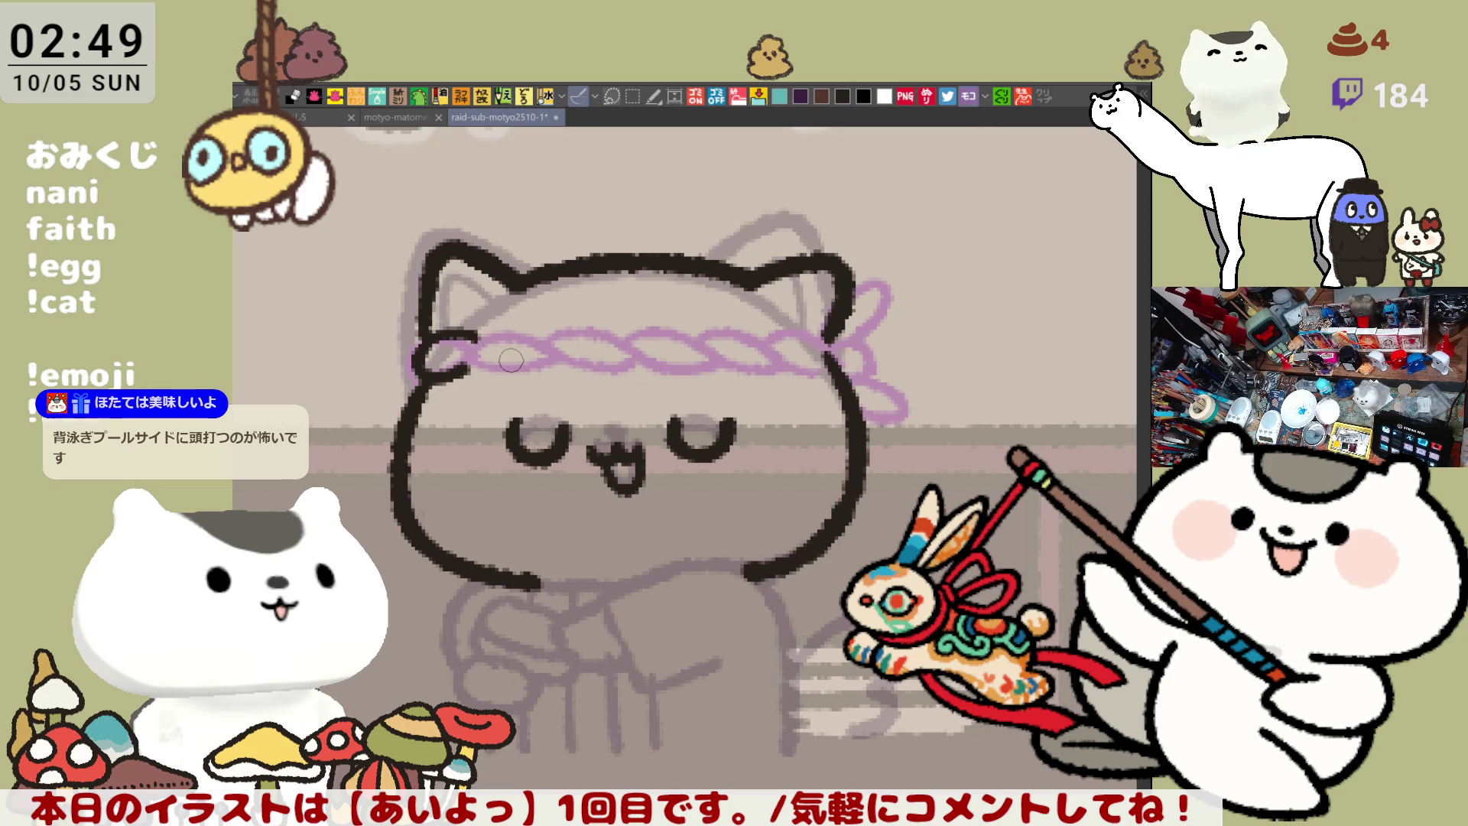
Ink the headband's left end and its loop in black
{"action": "left_click_drag", "start_coordinate": [432, 337], "coordinate": [459, 328]}
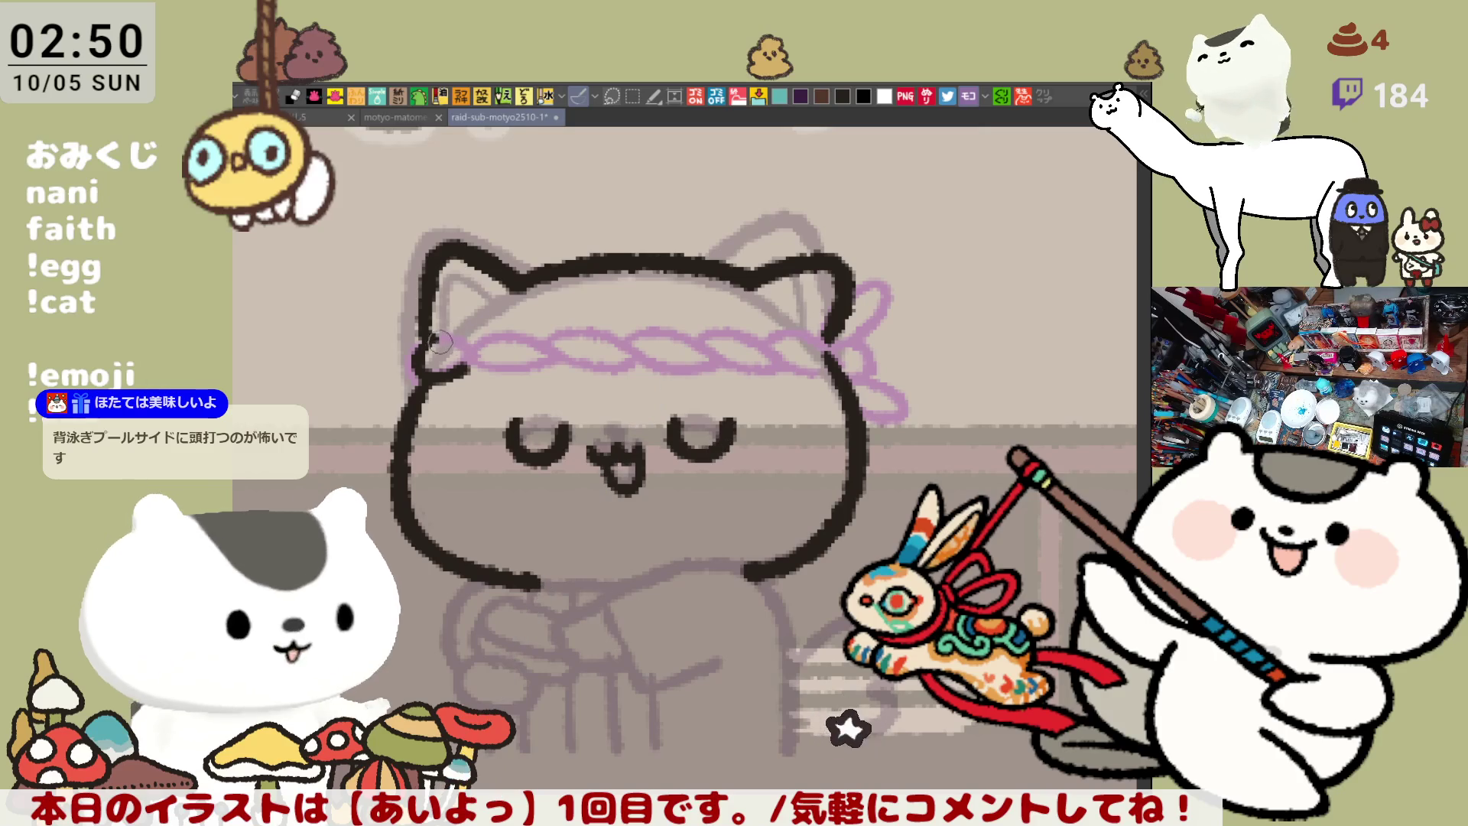
{"action": "left_click_drag", "start_coordinate": [419, 354], "coordinate": [497, 355]}
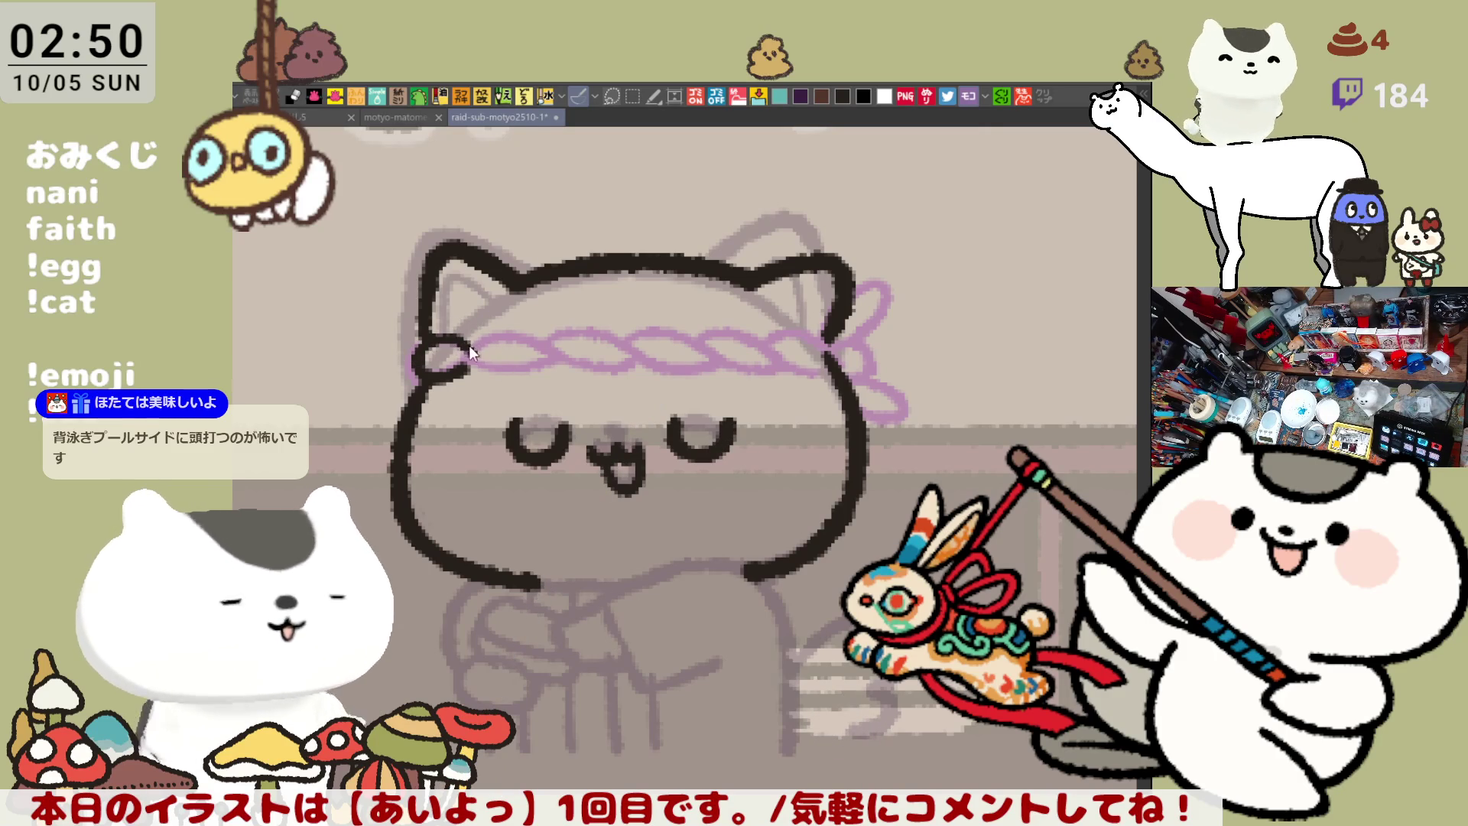
{"action": "left_click_drag", "start_coordinate": [476, 344], "coordinate": [557, 359]}
{"action": "left_click_drag", "start_coordinate": [468, 352], "coordinate": [558, 358]}
{"action": "mouse_move", "coordinate": [468, 348]}
{"action": "left_mouse_down"}
{"action": "mouse_move", "coordinate": [535, 337]}
{"action": "mouse_move", "coordinate": [562, 354]}
{"action": "mouse_move", "coordinate": [536, 337]}
{"action": "mouse_move", "coordinate": [562, 355]}
{"action": "mouse_move", "coordinate": [487, 357]}
{"action": "mouse_move", "coordinate": [662, 360]}
{"action": "left_mouse_up"}
{"action": "key", "text": "ctrl+z"}
Trace the twisted rope through the middle of the headband in black
{"action": "key", "text": "ctrl+z"}
{"action": "left_click_drag", "start_coordinate": [554, 348], "coordinate": [658, 359]}
{"action": "key", "text": "ctrl+z"}
{"action": "left_click_drag", "start_coordinate": [552, 346], "coordinate": [658, 366]}
{"action": "mouse_move", "coordinate": [539, 336]}
{"action": "left_mouse_down"}
{"action": "mouse_move", "coordinate": [581, 327]}
{"action": "mouse_move", "coordinate": [648, 371]}
{"action": "mouse_move", "coordinate": [581, 329]}
{"action": "mouse_move", "coordinate": [736, 370]}
{"action": "left_mouse_up"}
{"action": "key", "text": "ctrl+z"}
{"action": "key", "text": "ctrl+z"}
{"action": "mouse_move", "coordinate": [621, 348]}
{"action": "left_mouse_down"}
{"action": "mouse_move", "coordinate": [673, 369]}
{"action": "mouse_move", "coordinate": [735, 365]}
{"action": "left_mouse_up"}
{"action": "key", "text": "ctrl+z"}
{"action": "left_click_drag", "start_coordinate": [625, 348], "coordinate": [736, 368]}
{"action": "key", "text": "ctrl+z"}
{"action": "mouse_move", "coordinate": [618, 336]}
{"action": "left_mouse_down"}
{"action": "mouse_move", "coordinate": [716, 356]}
{"action": "mouse_move", "coordinate": [745, 337]}
{"action": "left_mouse_up"}
{"action": "key", "text": "ctrl+z"}
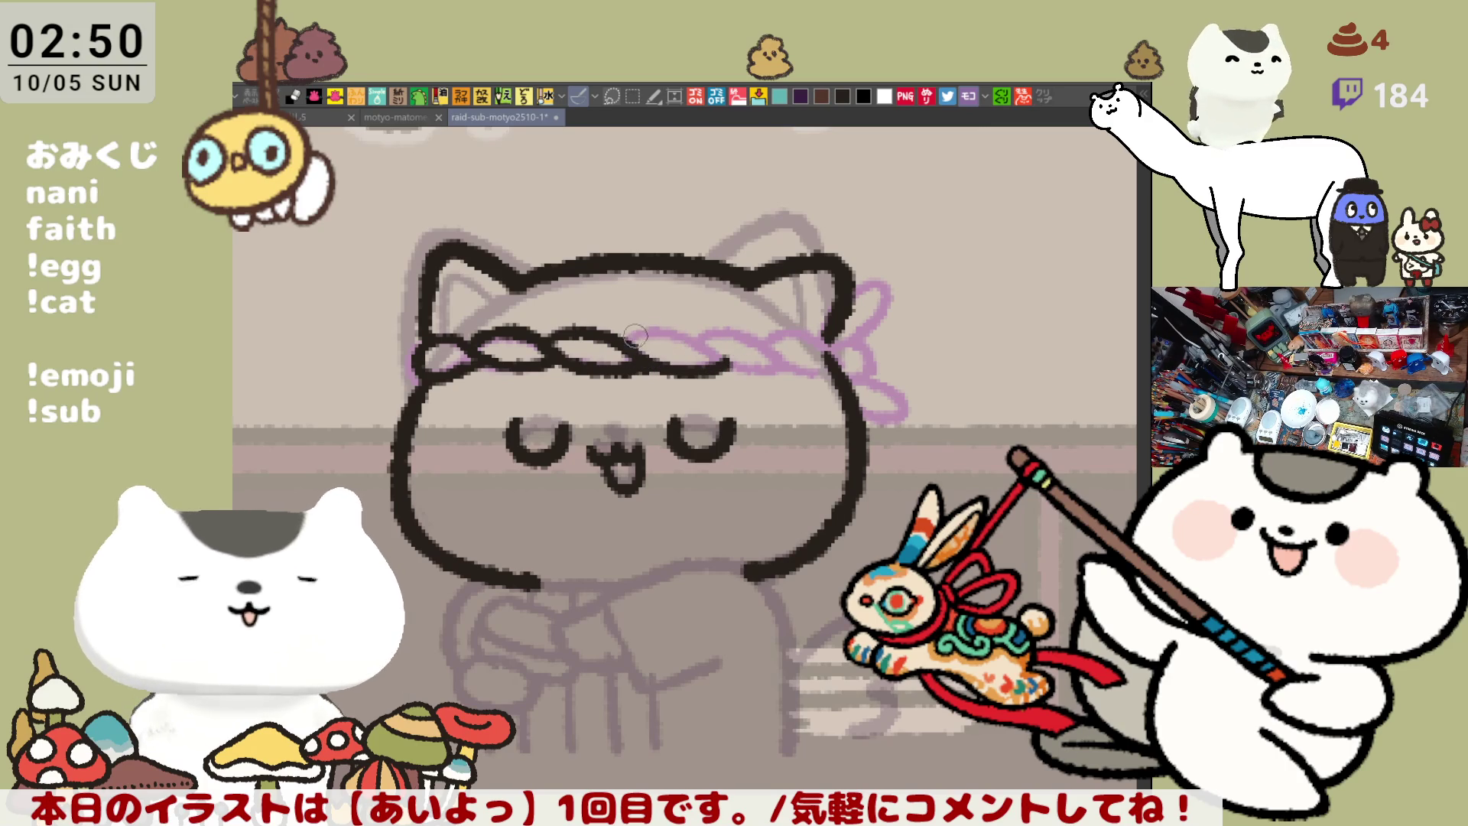
{"action": "left_click_drag", "start_coordinate": [630, 341], "coordinate": [719, 358]}
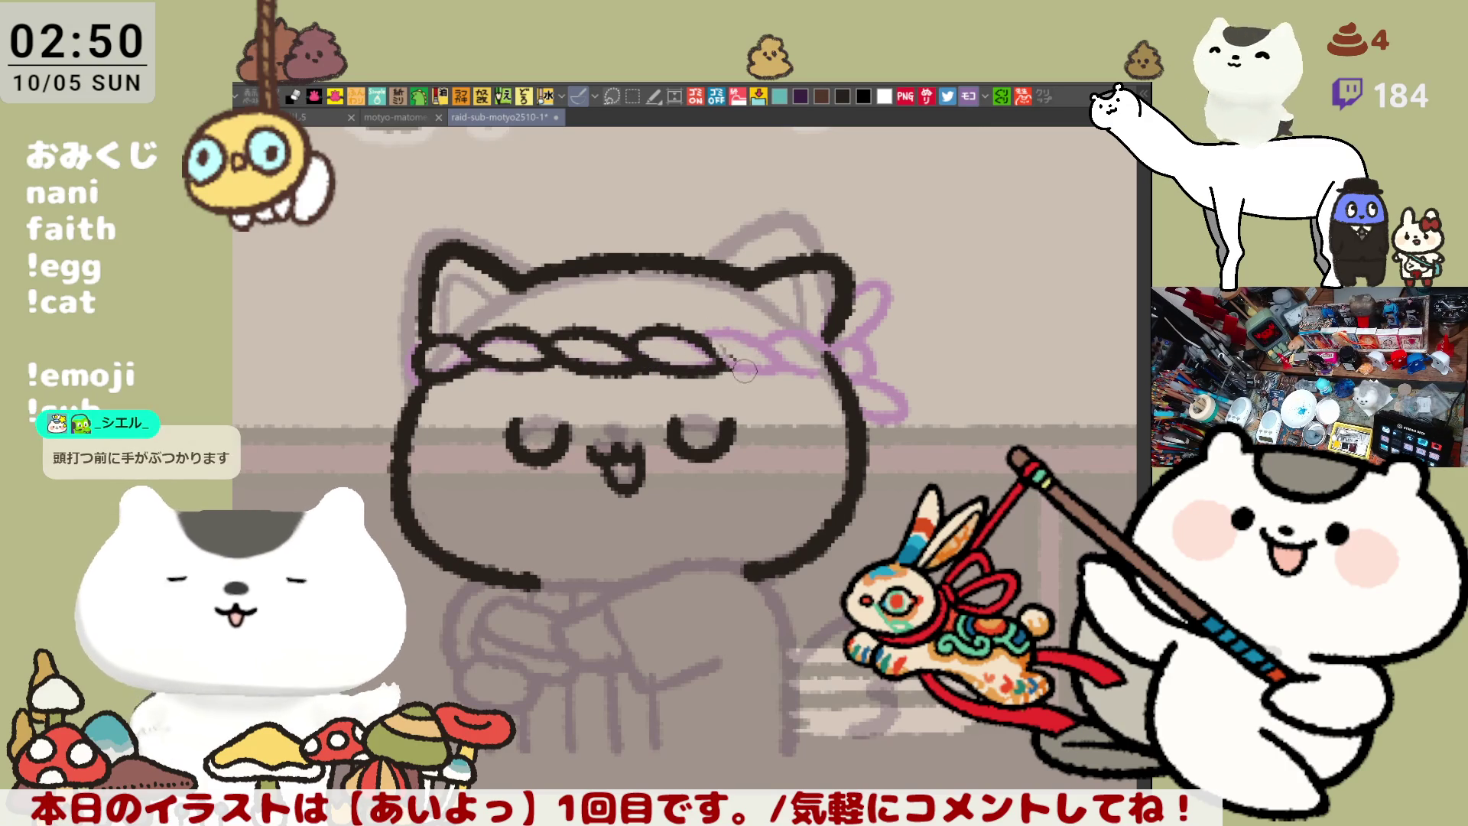
Ink the remaining rope twists toward the headband's right end
{"action": "left_click_drag", "start_coordinate": [719, 360], "coordinate": [784, 370]}
{"action": "left_click_drag", "start_coordinate": [702, 328], "coordinate": [791, 352]}
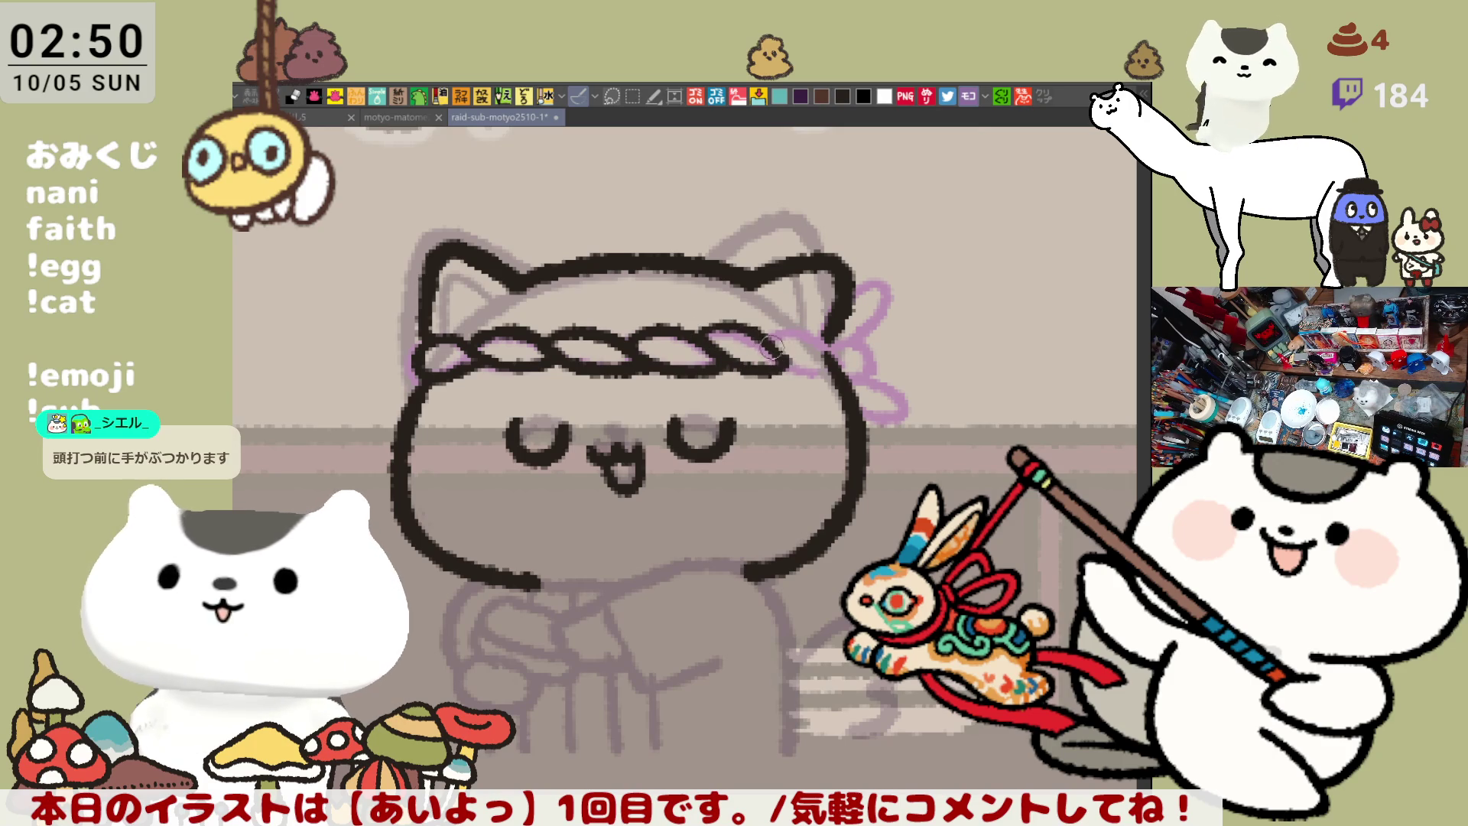
{"action": "key", "text": "ctrl+z"}
{"action": "mouse_move", "coordinate": [696, 337]}
{"action": "left_mouse_down"}
{"action": "mouse_move", "coordinate": [753, 329]}
{"action": "mouse_move", "coordinate": [800, 379]}
{"action": "left_mouse_up"}
{"action": "key", "text": "ctrl+z"}
{"action": "mouse_move", "coordinate": [699, 337]}
{"action": "left_mouse_down"}
{"action": "mouse_move", "coordinate": [749, 325]}
{"action": "mouse_move", "coordinate": [807, 378]}
{"action": "left_mouse_up"}
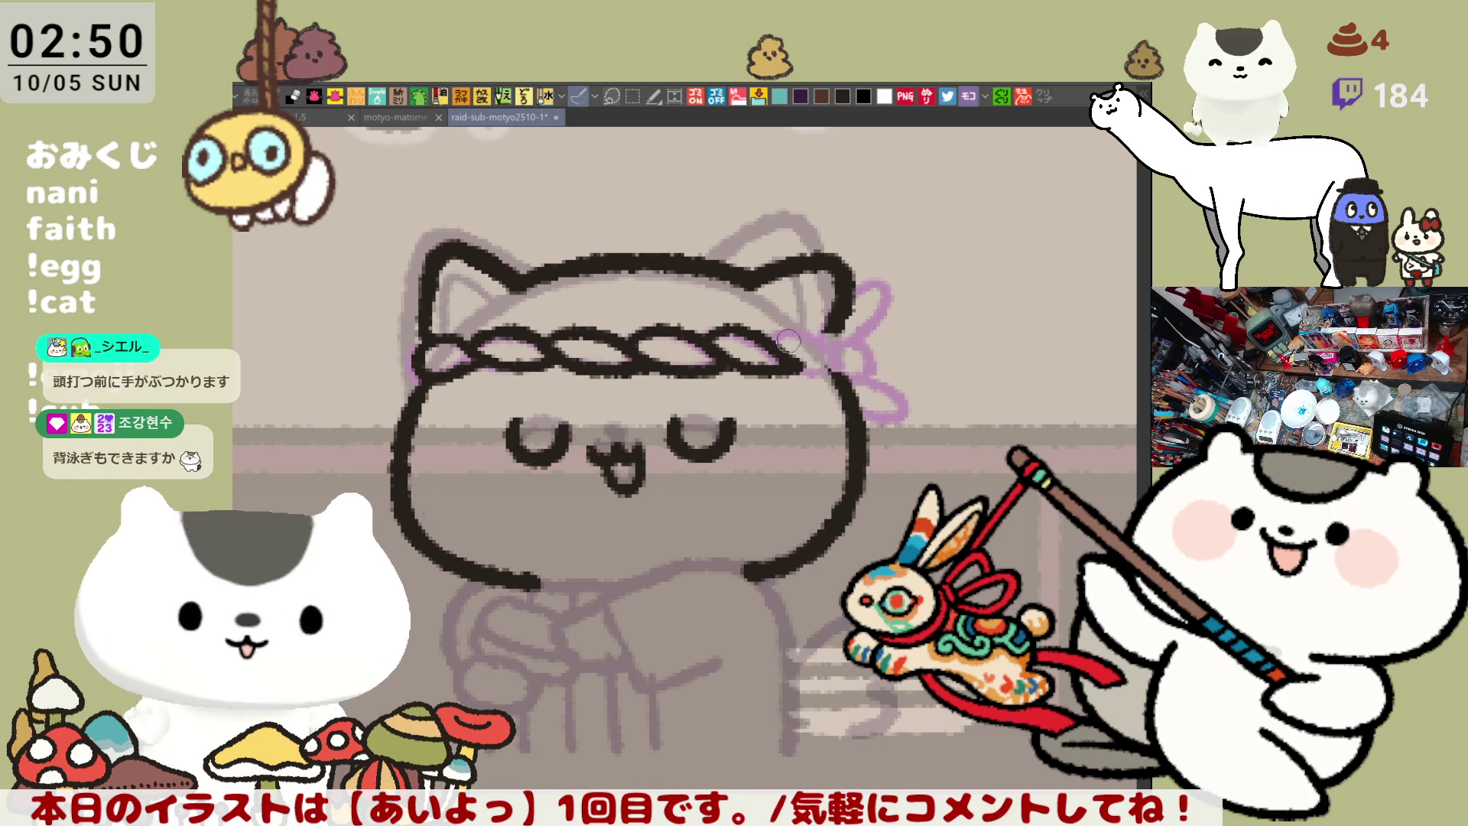
{"action": "mouse_move", "coordinate": [781, 343]}
{"action": "left_mouse_down"}
{"action": "mouse_move", "coordinate": [850, 356]}
{"action": "mouse_move", "coordinate": [792, 370]}
{"action": "left_mouse_up"}
Clean up the left end, touch up the second twist, and draw the right-end knot loop
{"action": "mouse_move", "coordinate": [452, 339]}
{"action": "left_mouse_down"}
{"action": "mouse_move", "coordinate": [429, 361]}
{"action": "mouse_move", "coordinate": [424, 342]}
{"action": "mouse_move", "coordinate": [421, 378]}
{"action": "mouse_move", "coordinate": [440, 340]}
{"action": "mouse_move", "coordinate": [421, 352]}
{"action": "mouse_move", "coordinate": [463, 339]}
{"action": "mouse_move", "coordinate": [474, 350]}
{"action": "mouse_move", "coordinate": [425, 363]}
{"action": "mouse_move", "coordinate": [464, 357]}
{"action": "mouse_move", "coordinate": [433, 377]}
{"action": "left_mouse_up"}
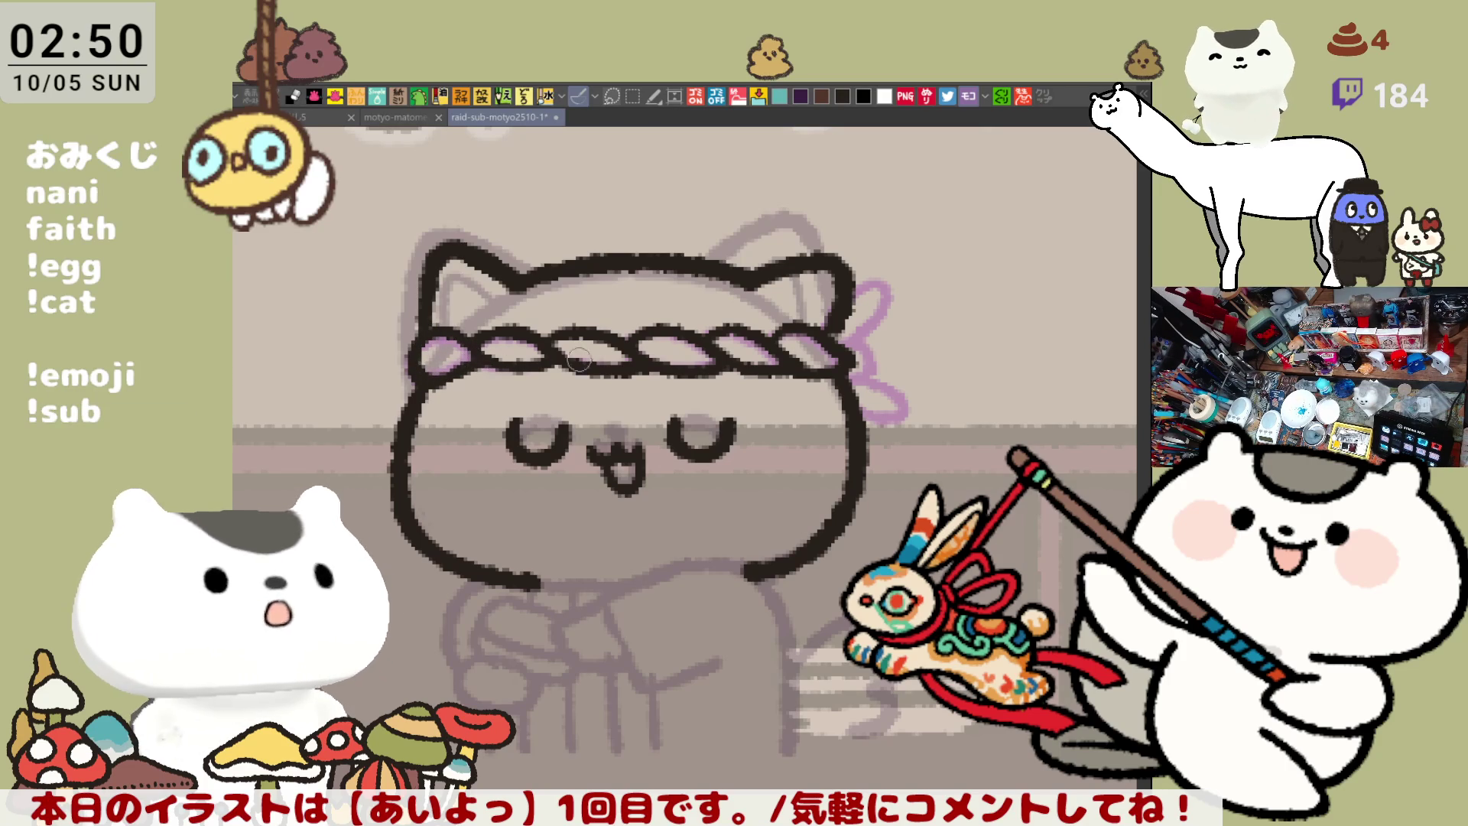
{"action": "mouse_move", "coordinate": [566, 342]}
{"action": "left_mouse_down"}
{"action": "mouse_move", "coordinate": [612, 364]}
{"action": "mouse_move", "coordinate": [582, 329]}
{"action": "mouse_move", "coordinate": [619, 333]}
{"action": "mouse_move", "coordinate": [612, 346]}
{"action": "mouse_move", "coordinate": [645, 361]}
{"action": "mouse_move", "coordinate": [595, 367]}
{"action": "mouse_move", "coordinate": [670, 362]}
{"action": "mouse_move", "coordinate": [638, 340]}
{"action": "mouse_move", "coordinate": [676, 369]}
{"action": "left_mouse_up"}
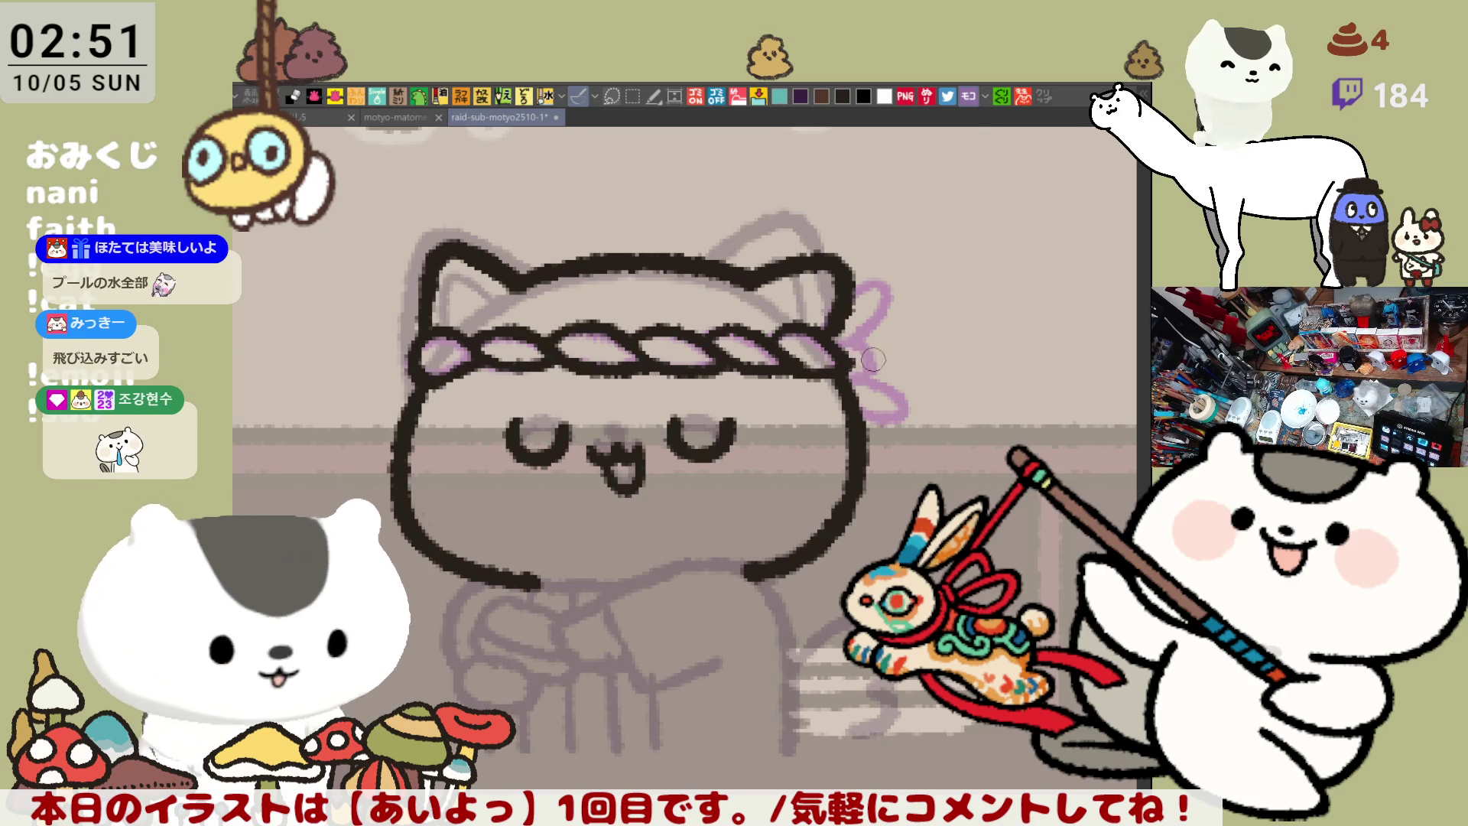
{"action": "mouse_move", "coordinate": [835, 337]}
{"action": "left_mouse_down"}
{"action": "mouse_move", "coordinate": [843, 374]}
{"action": "mouse_move", "coordinate": [895, 284]}
{"action": "mouse_move", "coordinate": [858, 330]}
{"action": "mouse_move", "coordinate": [880, 419]}
{"action": "mouse_move", "coordinate": [862, 410]}
{"action": "mouse_move", "coordinate": [899, 386]}
{"action": "mouse_move", "coordinate": [864, 413]}
{"action": "left_mouse_up"}
{"action": "key", "text": "ctrl+z"}
{"action": "key", "text": "ctrl+z"}
{"action": "key", "text": "ctrl+z"}
{"action": "key", "text": "ctrl+z"}
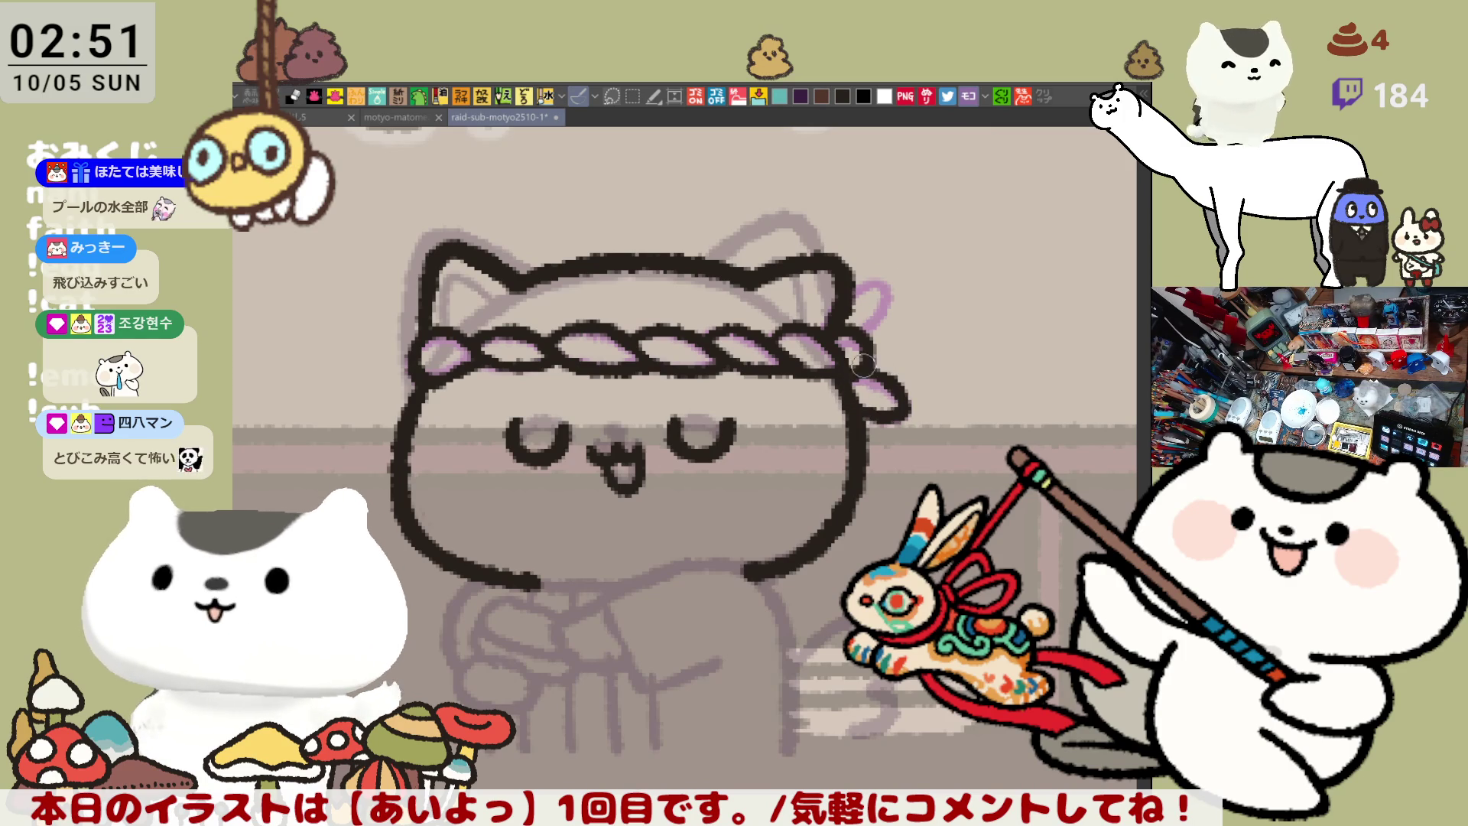
Draw the curled knot end by the ear, plus whiskers on both cheeks
{"action": "mouse_move", "coordinate": [856, 302]}
{"action": "left_mouse_down"}
{"action": "mouse_move", "coordinate": [868, 337]}
{"action": "mouse_move", "coordinate": [891, 308]}
{"action": "mouse_move", "coordinate": [916, 316]}
{"action": "left_mouse_up"}
{"action": "key", "text": "ctrl+z"}
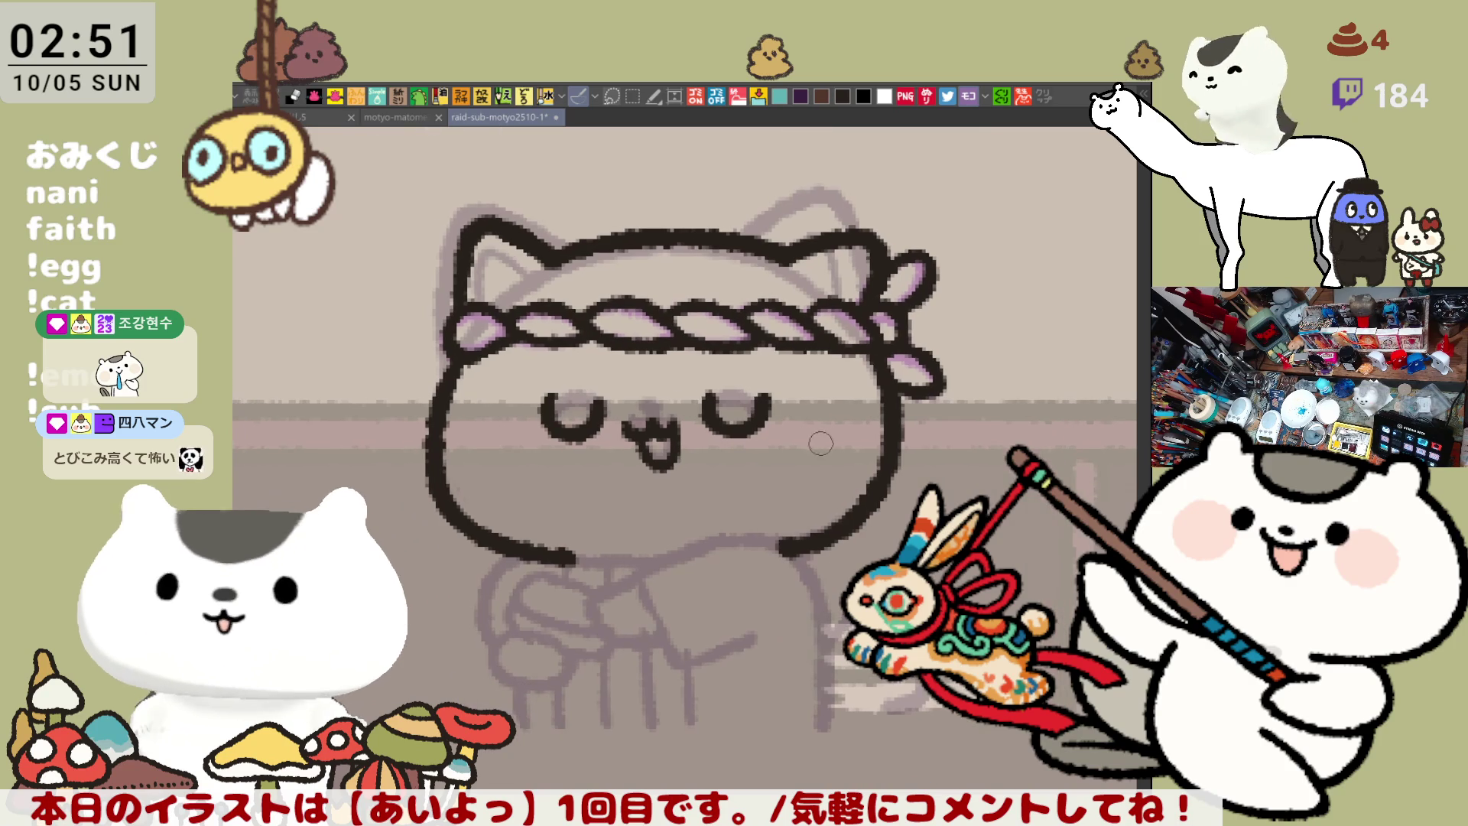
{"action": "left_click_drag", "start_coordinate": [400, 419], "coordinate": [445, 422]}
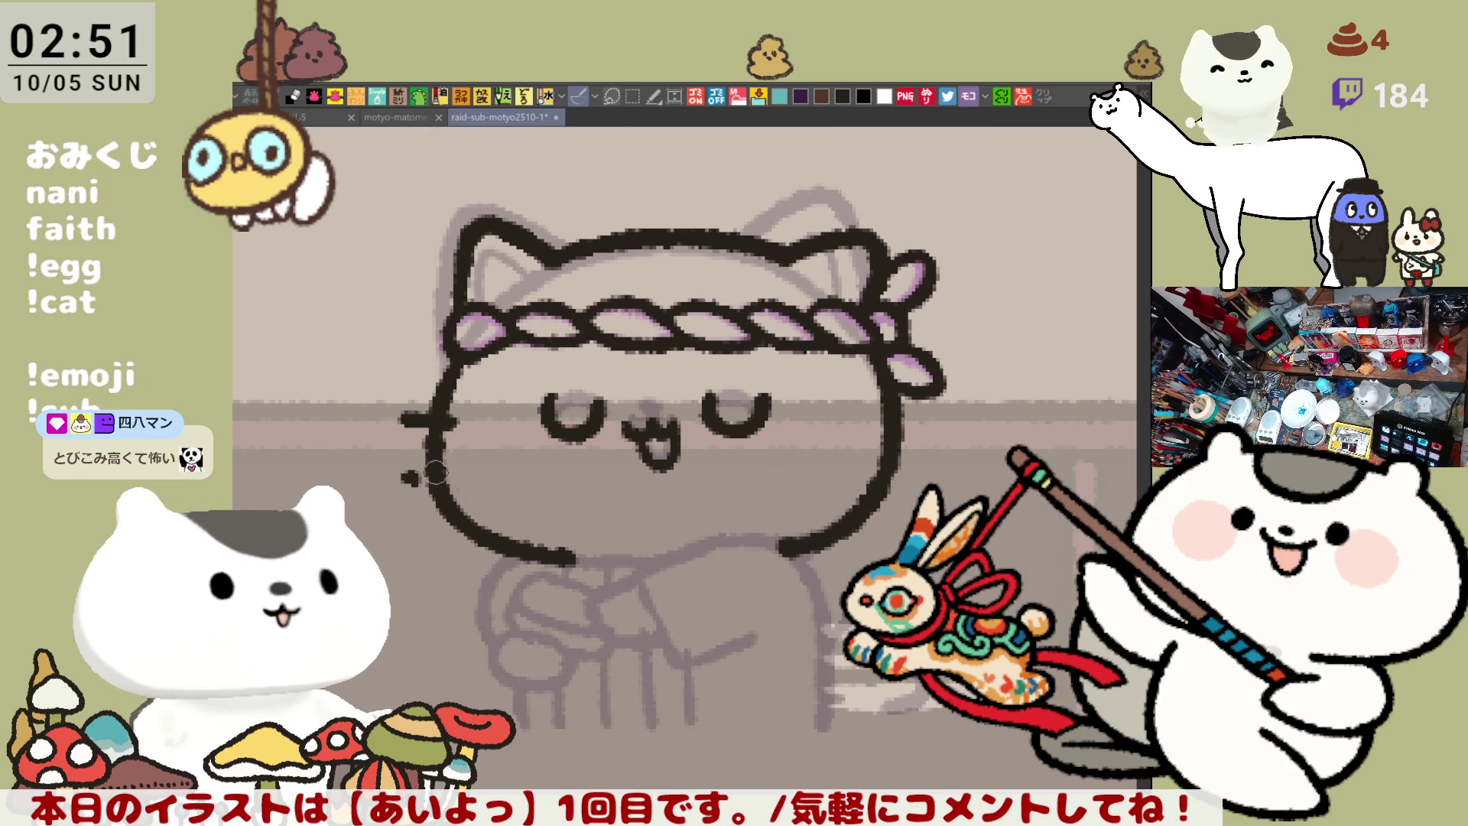
{"action": "left_click_drag", "start_coordinate": [867, 420], "coordinate": [926, 418]}
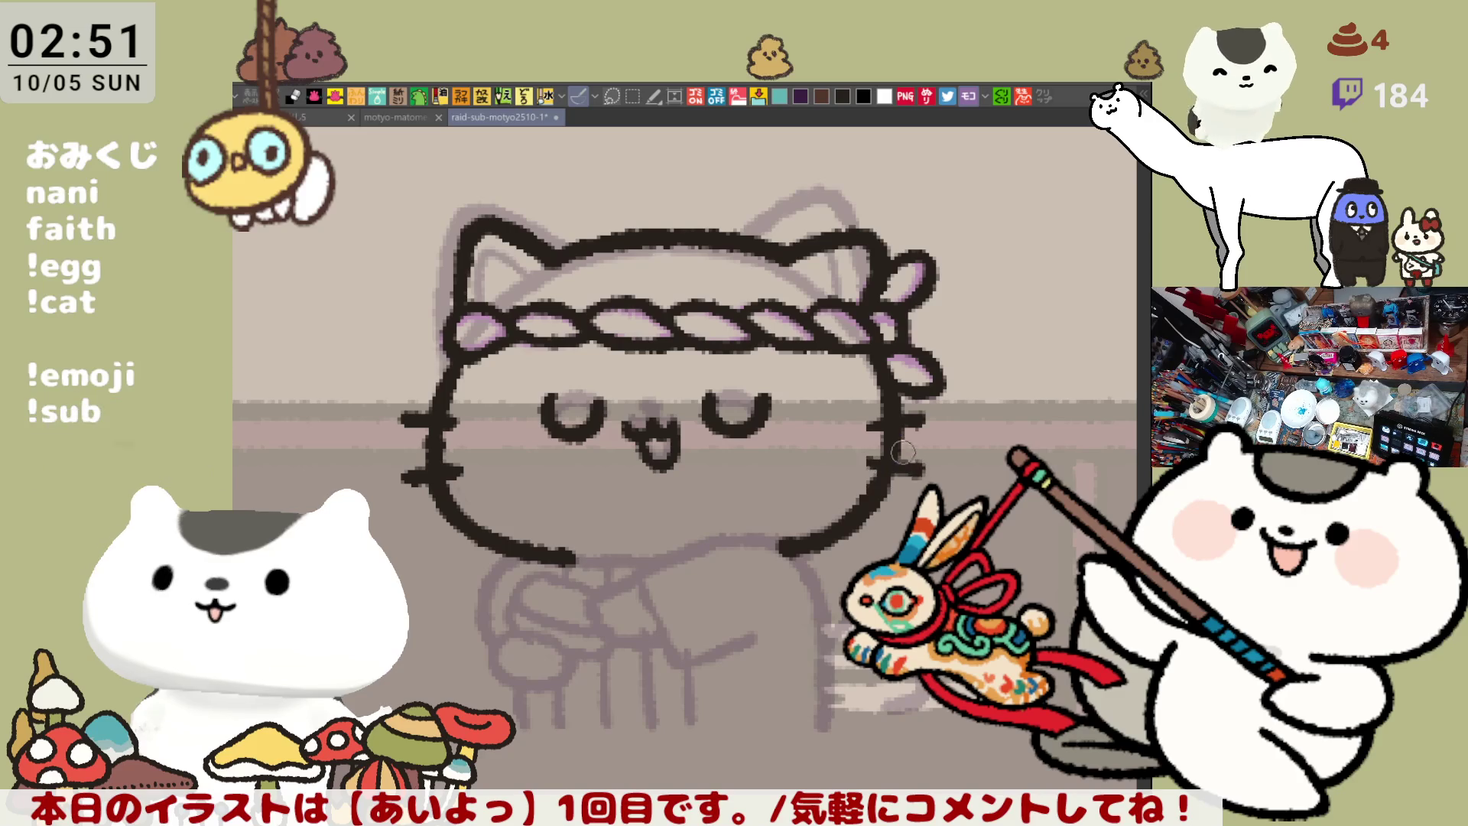
{"action": "left_click_drag", "start_coordinate": [922, 472], "coordinate": [865, 472]}
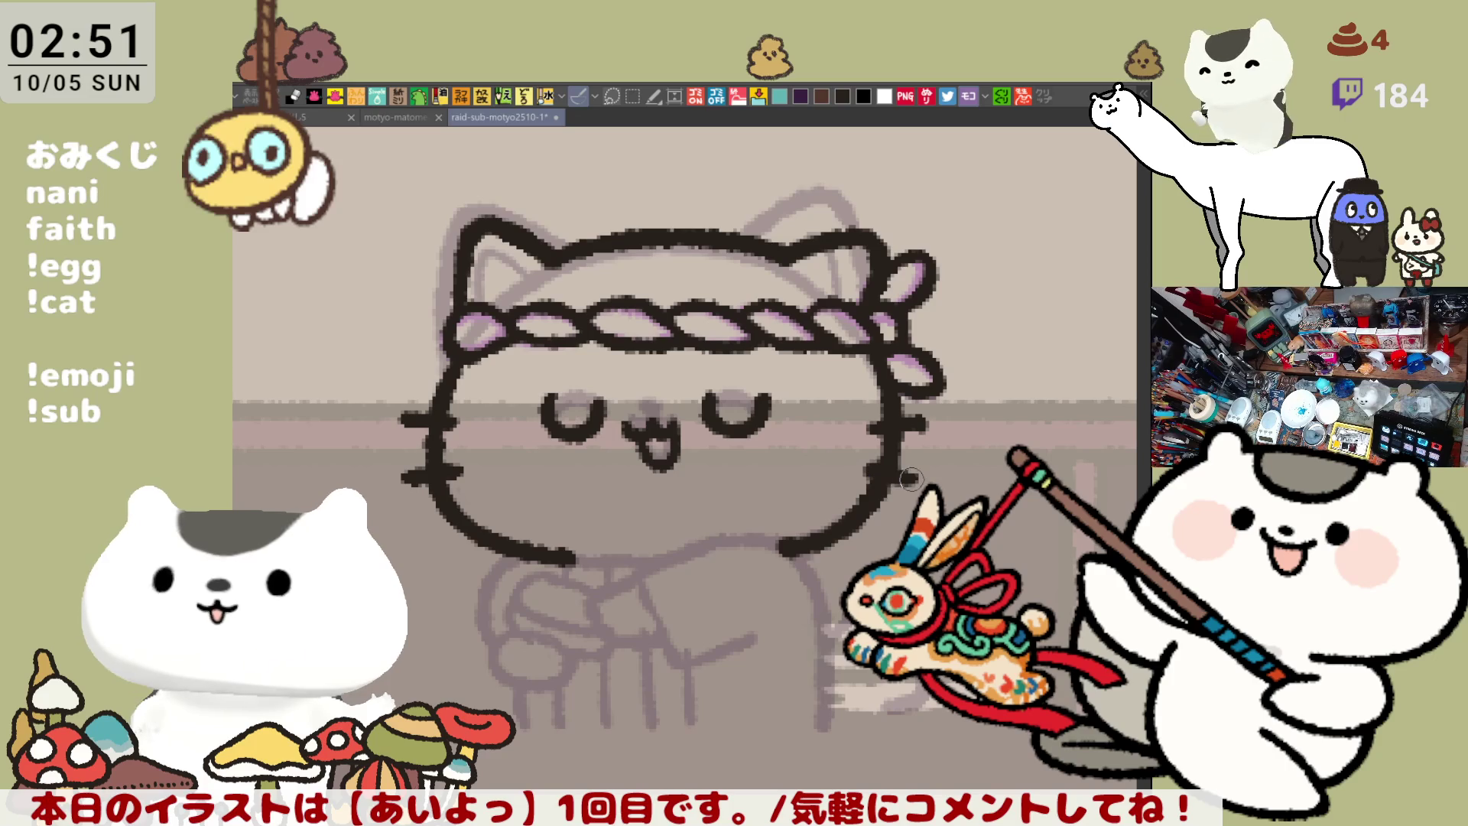
Ink the curve below the chin, close the chin gap, and draw the body's right side
{"action": "left_click_drag", "start_coordinate": [799, 557], "coordinate": [799, 512]}
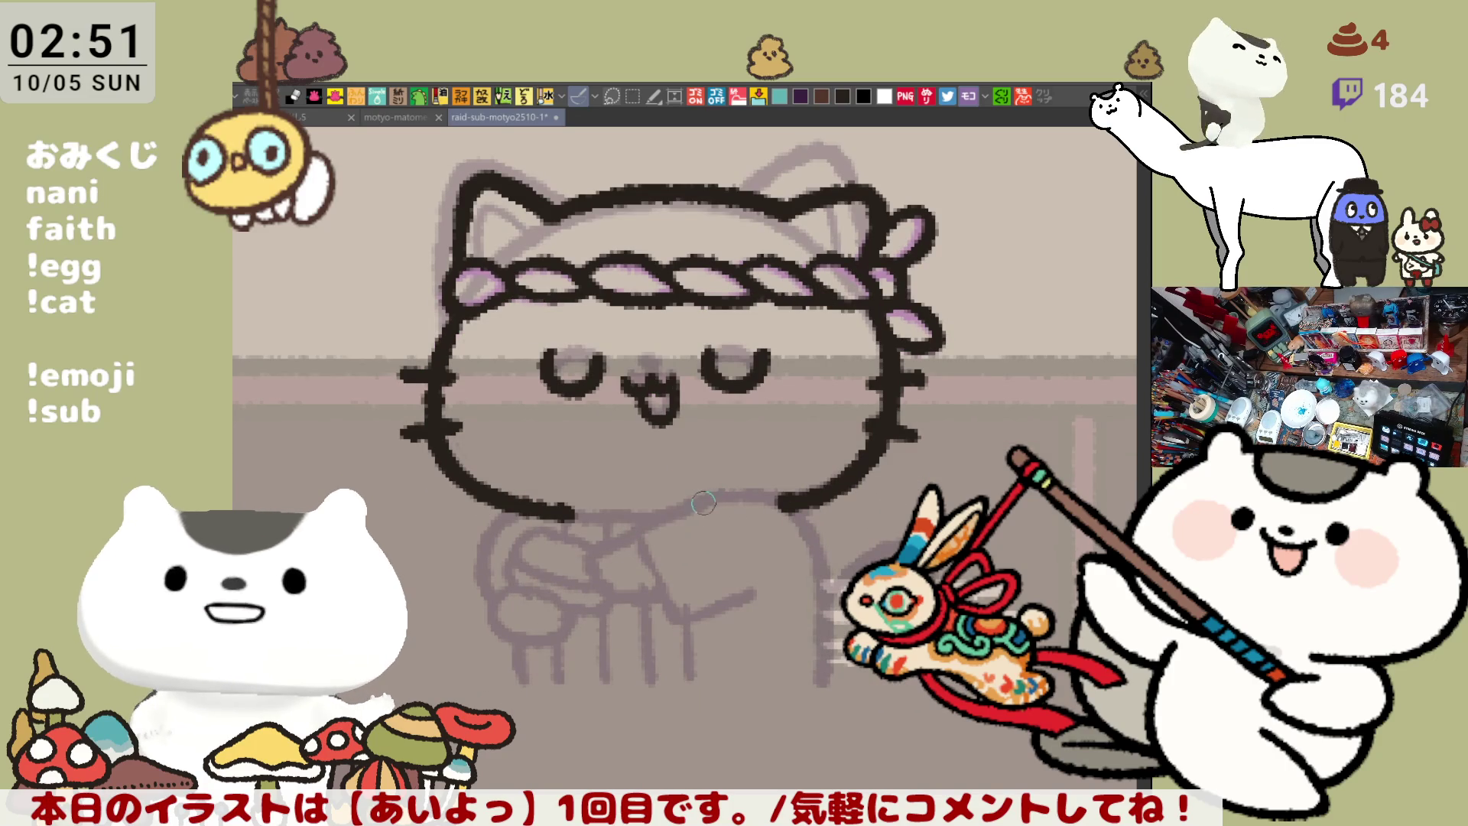
{"action": "left_click_drag", "start_coordinate": [663, 515], "coordinate": [651, 581]}
{"action": "key", "text": "ctrl+z"}
{"action": "mouse_move", "coordinate": [680, 507]}
{"action": "left_mouse_down"}
{"action": "mouse_move", "coordinate": [638, 547]}
{"action": "mouse_move", "coordinate": [673, 592]}
{"action": "left_mouse_up"}
{"action": "left_click_drag", "start_coordinate": [727, 500], "coordinate": [781, 497]}
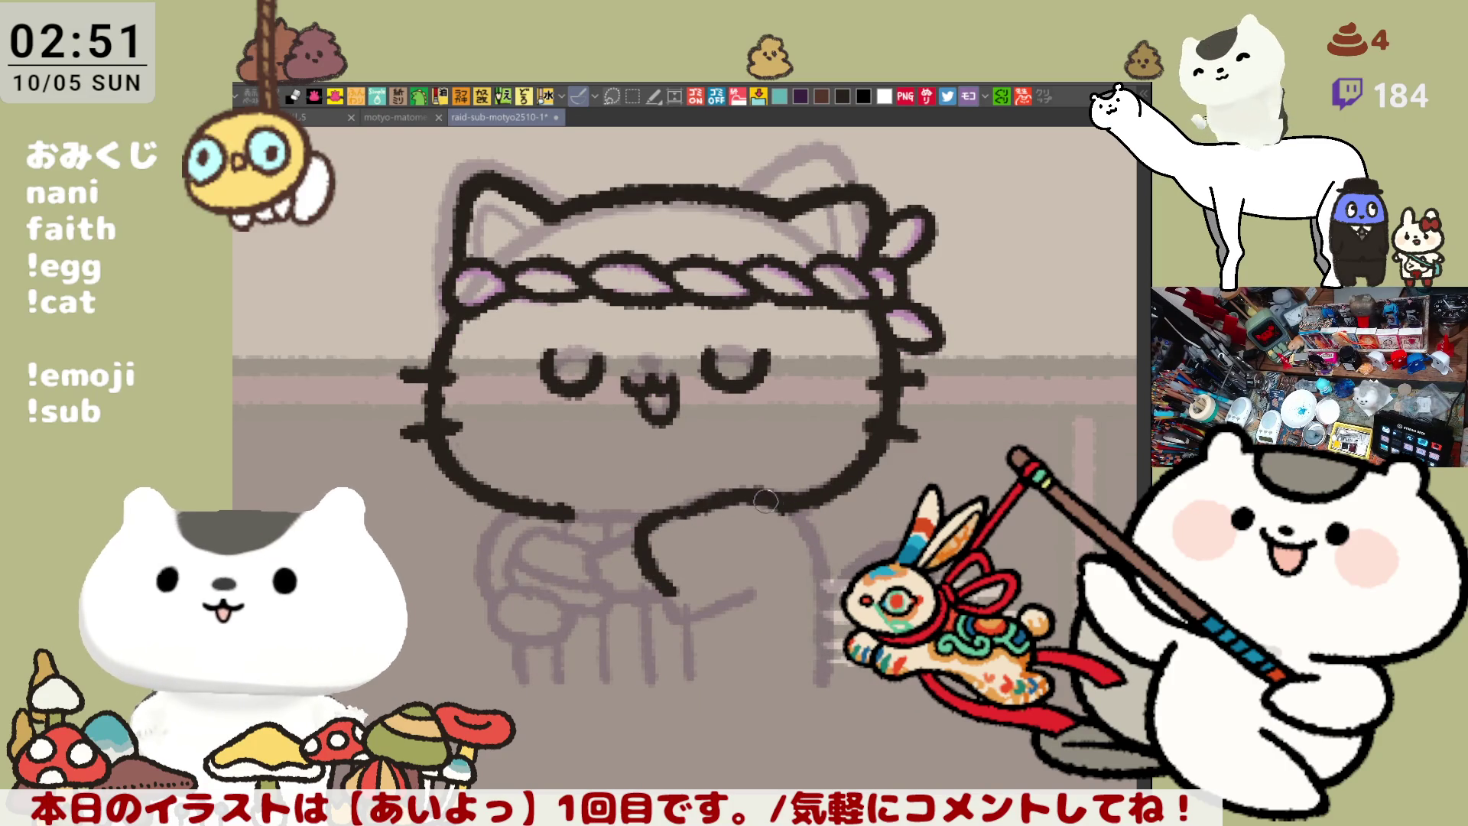
{"action": "key", "text": "ctrl+z"}
{"action": "mouse_move", "coordinate": [665, 511]}
{"action": "left_mouse_down"}
{"action": "mouse_move", "coordinate": [731, 497]}
{"action": "mouse_move", "coordinate": [772, 417]}
{"action": "left_mouse_up"}
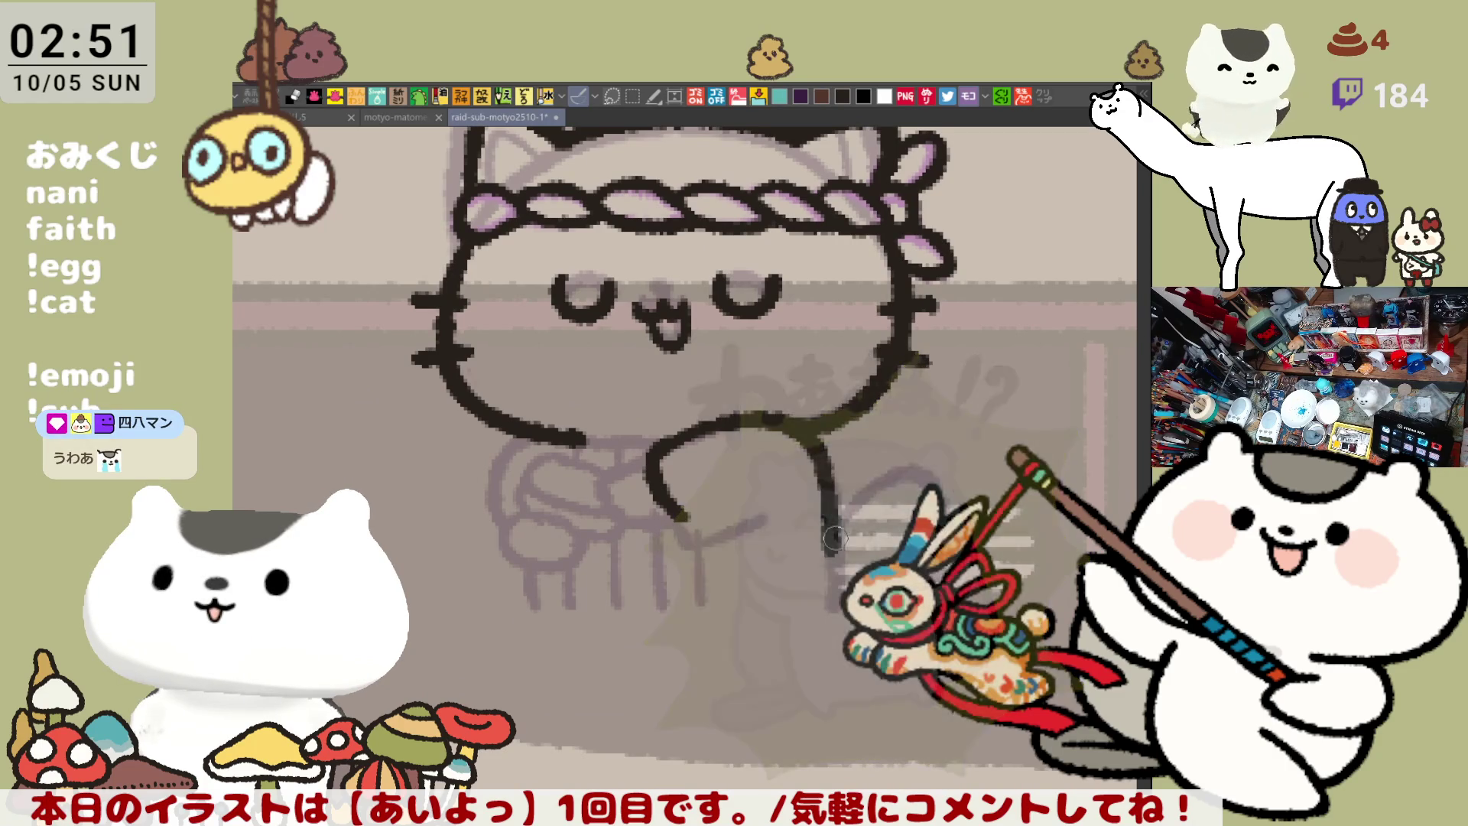
{"action": "left_click_drag", "start_coordinate": [822, 520], "coordinate": [836, 589]}
{"action": "key", "text": "ctrl+z"}
{"action": "left_click_drag", "start_coordinate": [822, 520], "coordinate": [836, 593]}
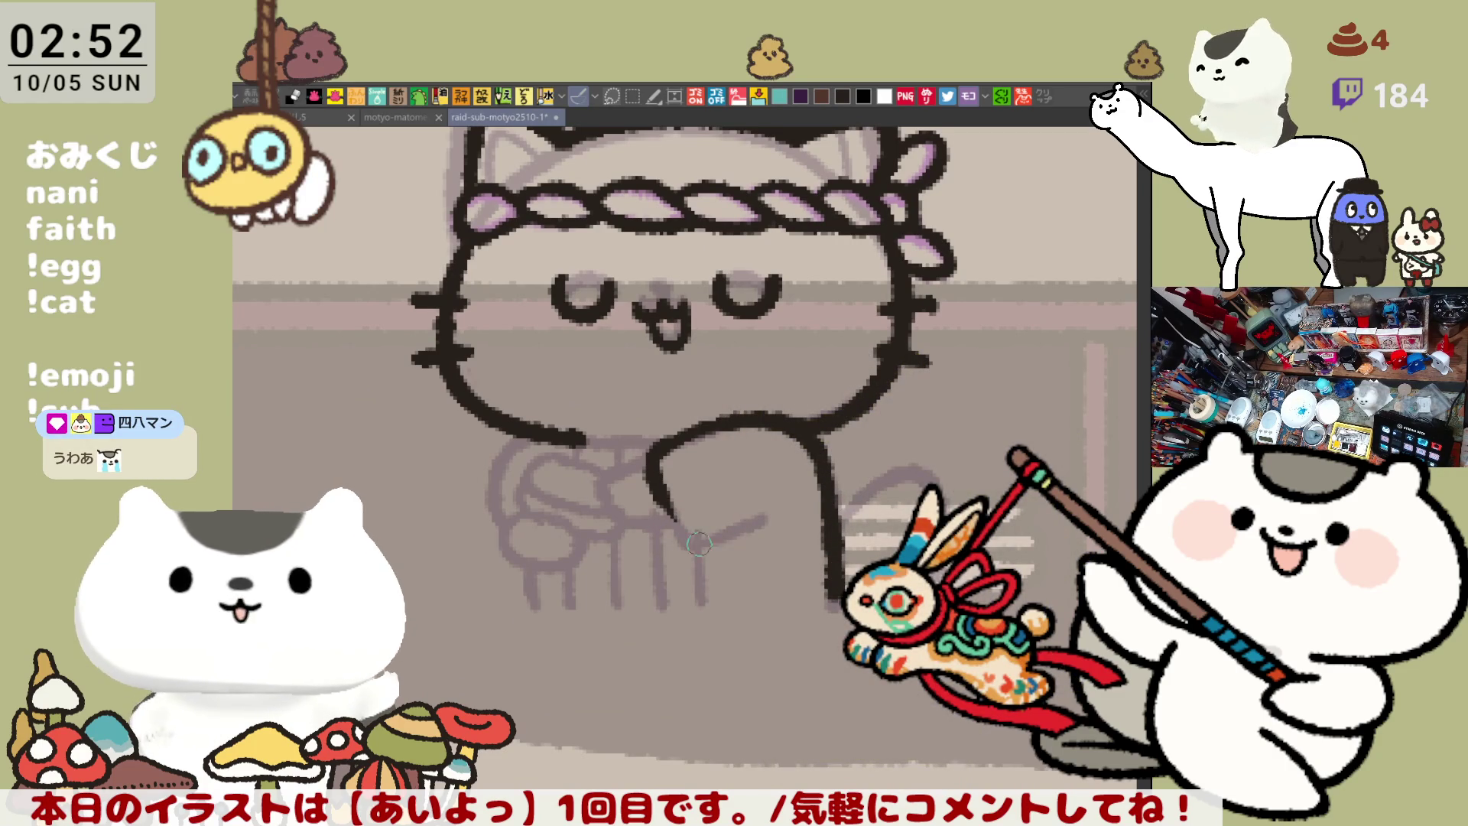
Ink the arm line running right and the vertical line beneath the arm
{"action": "mouse_move", "coordinate": [651, 482]}
{"action": "left_mouse_down"}
{"action": "mouse_move", "coordinate": [692, 544]}
{"action": "mouse_move", "coordinate": [780, 519]}
{"action": "left_mouse_up"}
{"action": "key", "text": "ctrl+z"}
{"action": "left_click_drag", "start_coordinate": [677, 545], "coordinate": [782, 519]}
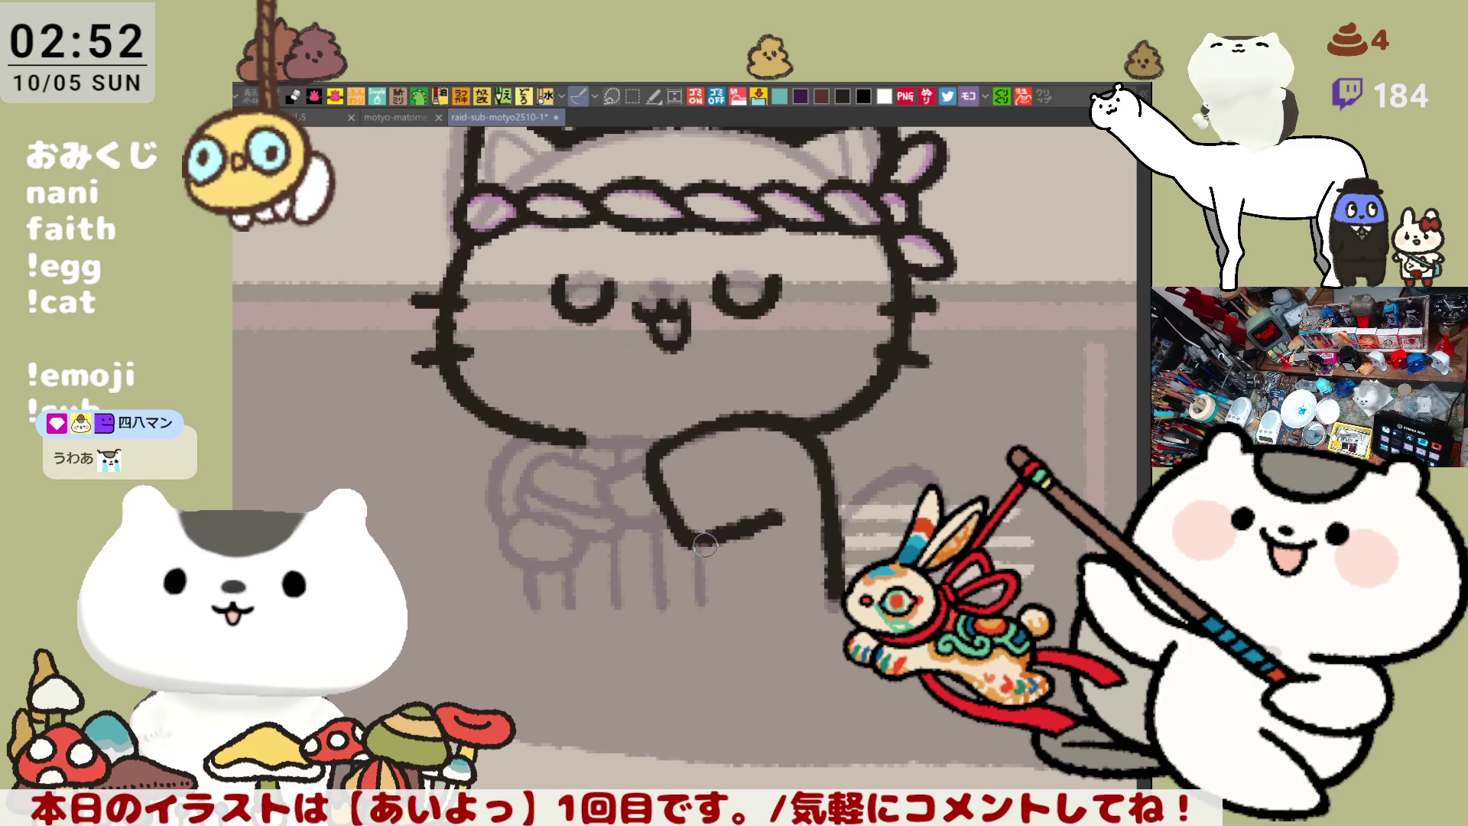
{"action": "left_click_drag", "start_coordinate": [698, 545], "coordinate": [701, 602]}
{"action": "key", "text": "ctrl+z"}
{"action": "key", "text": "ctrl+y"}
{"action": "key", "text": "ctrl+z"}
{"action": "key", "text": "ctrl+y"}
{"action": "key", "text": "ctrl+z"}
{"action": "key", "text": "ctrl+y"}
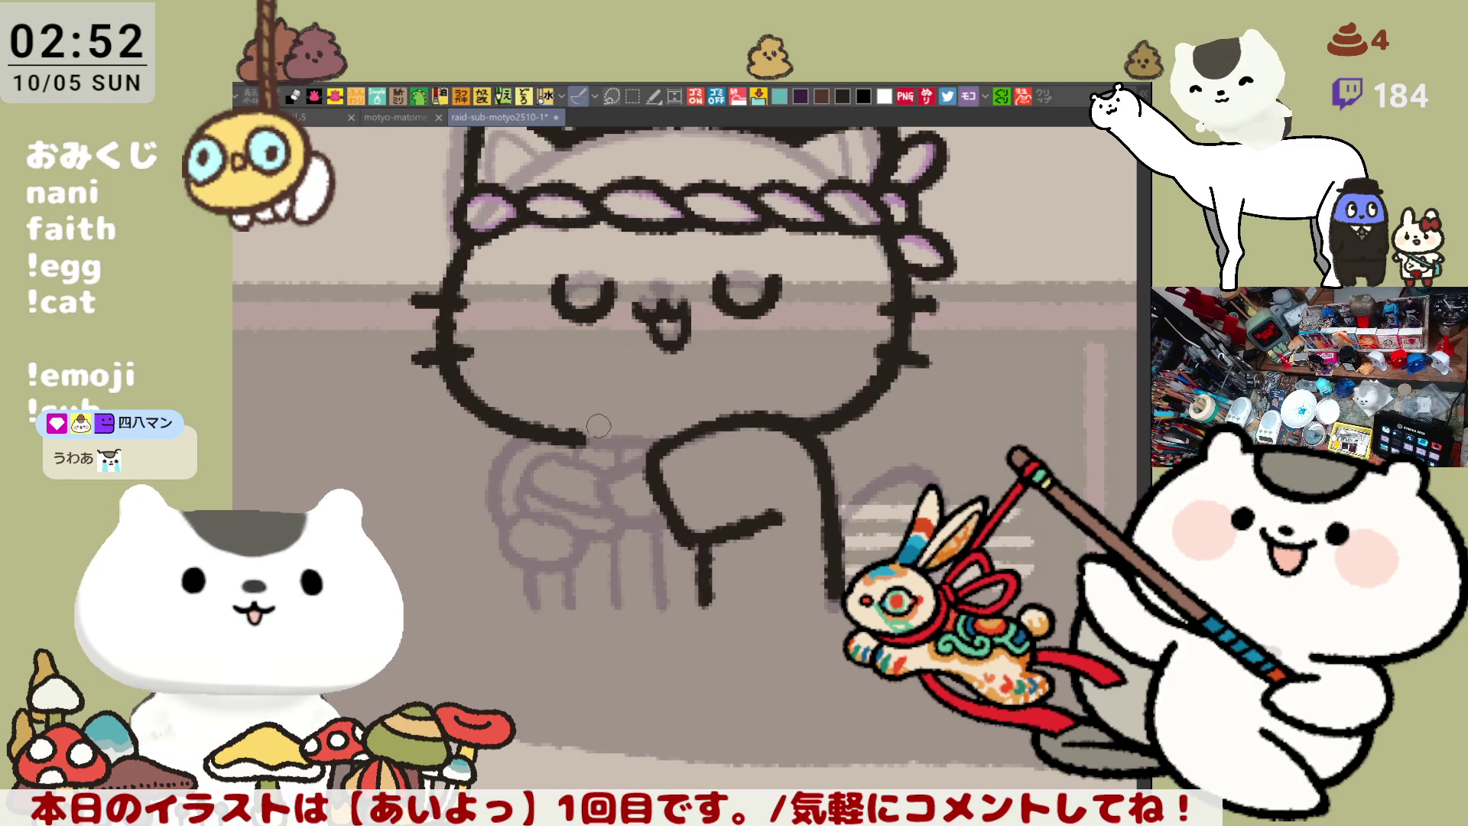
Join the chin line to the raised arm, keeping the connecting stroke
{"action": "left_click_drag", "start_coordinate": [587, 440], "coordinate": [699, 429]}
{"action": "key", "text": "ctrl+z"}
{"action": "key", "text": "ctrl+y"}
{"action": "key", "text": "ctrl+z"}
{"action": "key", "text": "ctrl+y"}
{"action": "key", "text": "ctrl+z"}
{"action": "key", "text": "ctrl+y"}
{"action": "key", "text": "ctrl+z"}
{"action": "key", "text": "ctrl+y"}
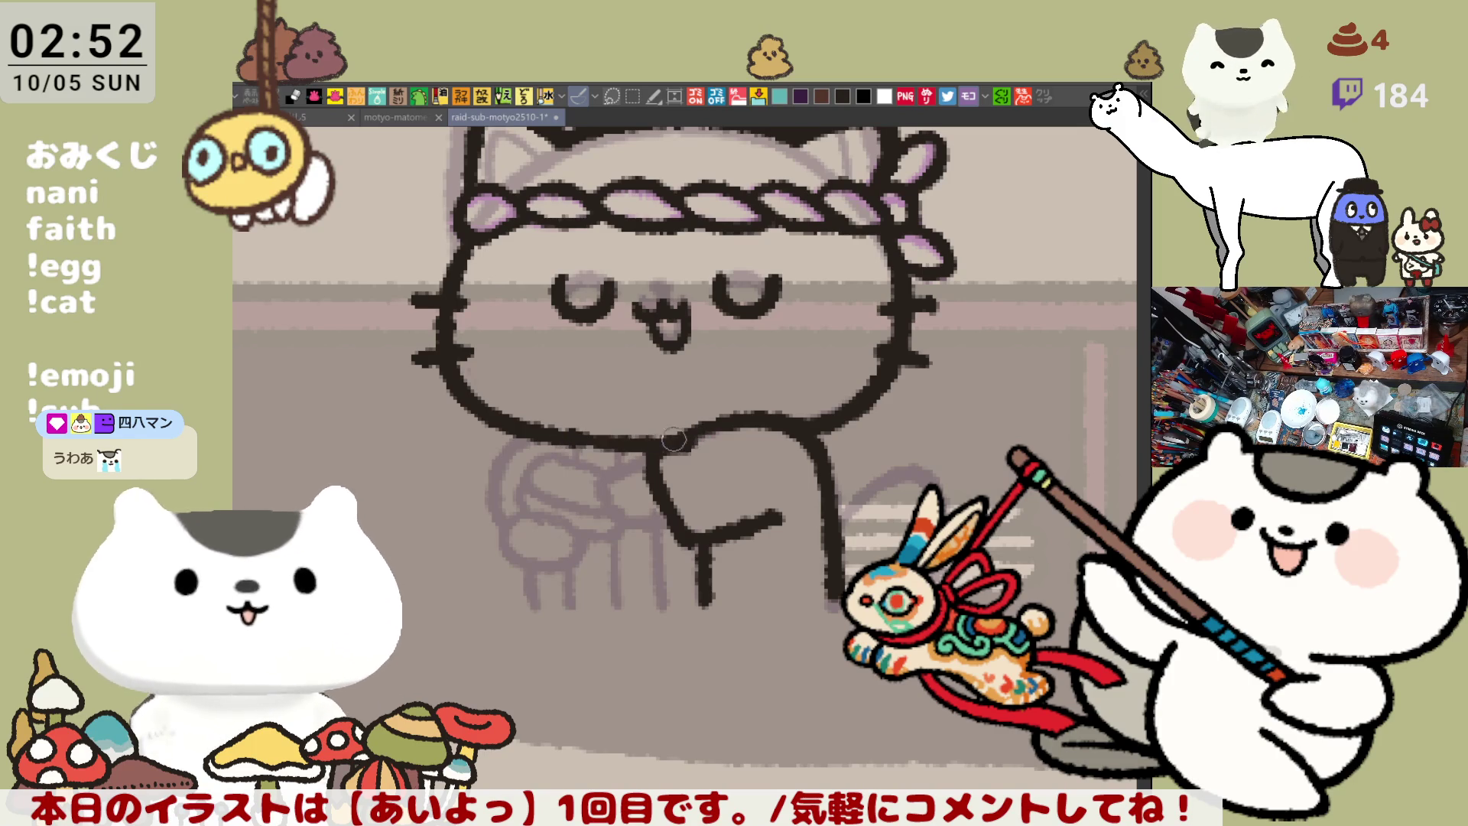
{"action": "key", "text": "ctrl+z"}
{"action": "key", "text": "ctrl+y"}
{"action": "left_click_drag", "start_coordinate": [868, 345], "coordinate": [877, 368]}
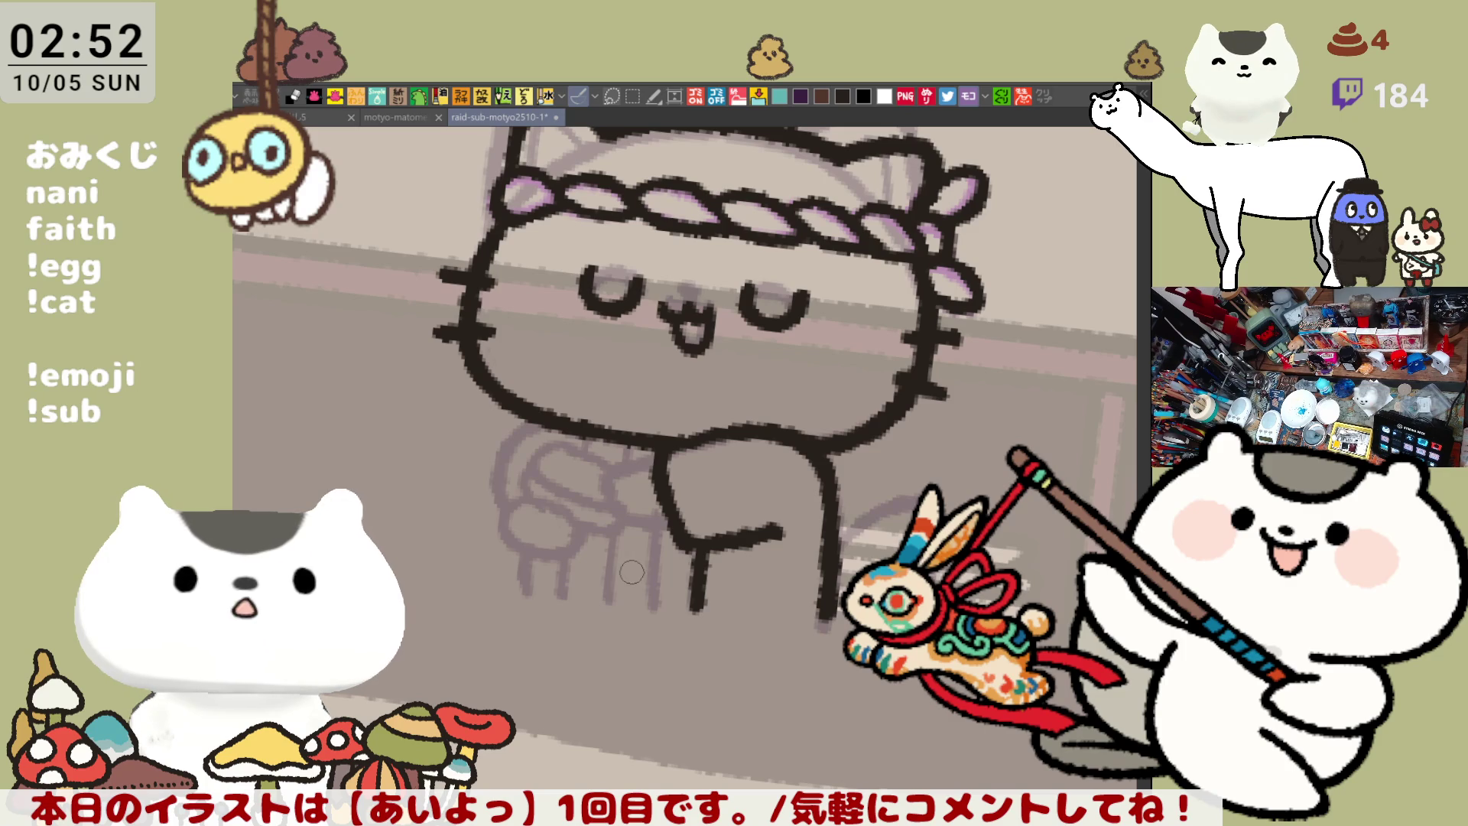
{"action": "scroll", "coordinate": [633, 571], "scroll_direction": "down", "scroll_amount": 8}
Create a new canvas from the copied GP Explorer 3 badge screenshot
{"action": "left_click_drag", "start_coordinate": [630, 569], "coordinate": [755, 467]}
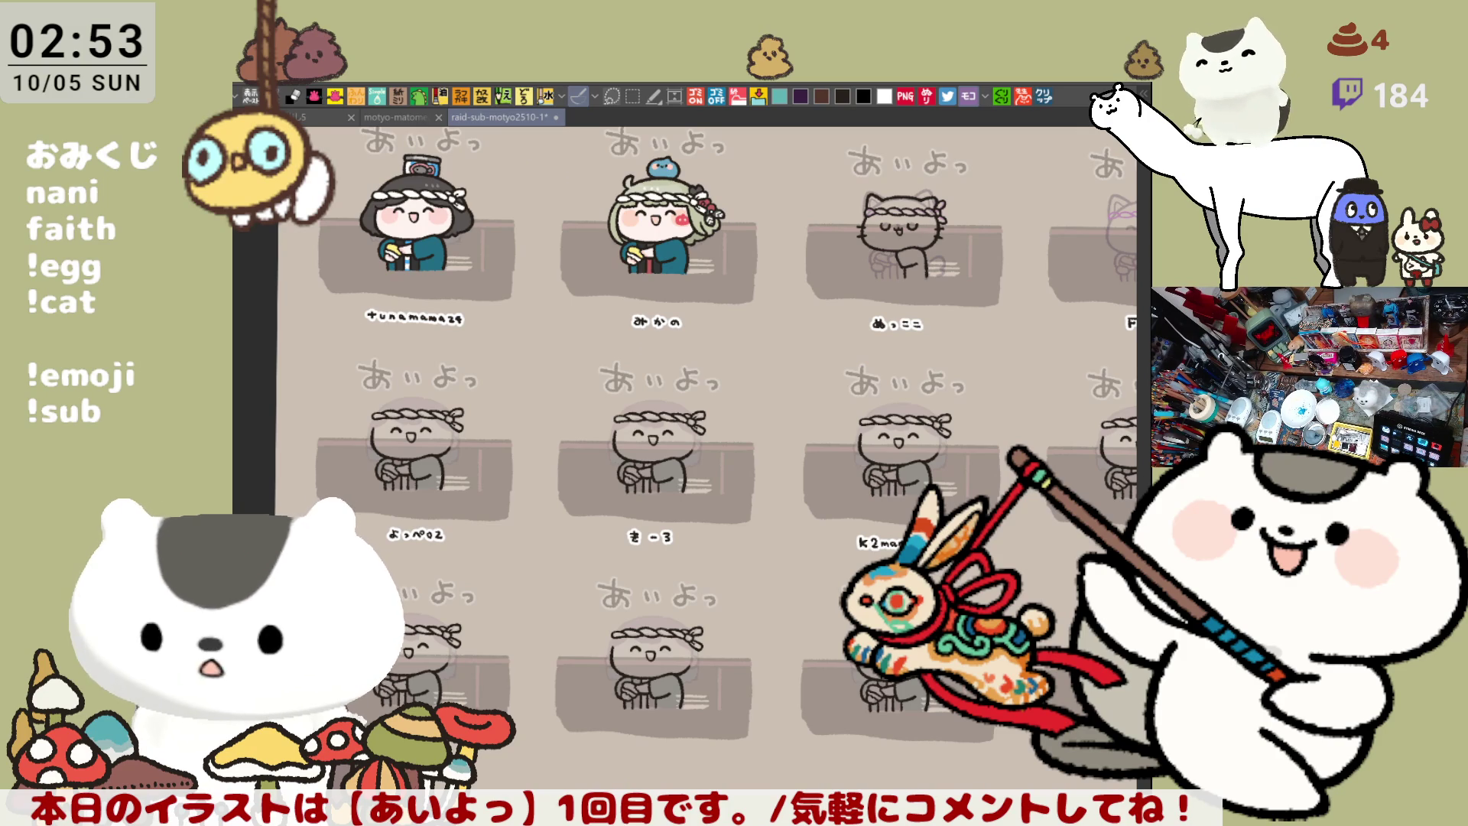
{"action": "left_click", "coordinate": [1051, 102]}
{"action": "scroll", "coordinate": [707, 610], "scroll_direction": "up", "scroll_amount": 3}
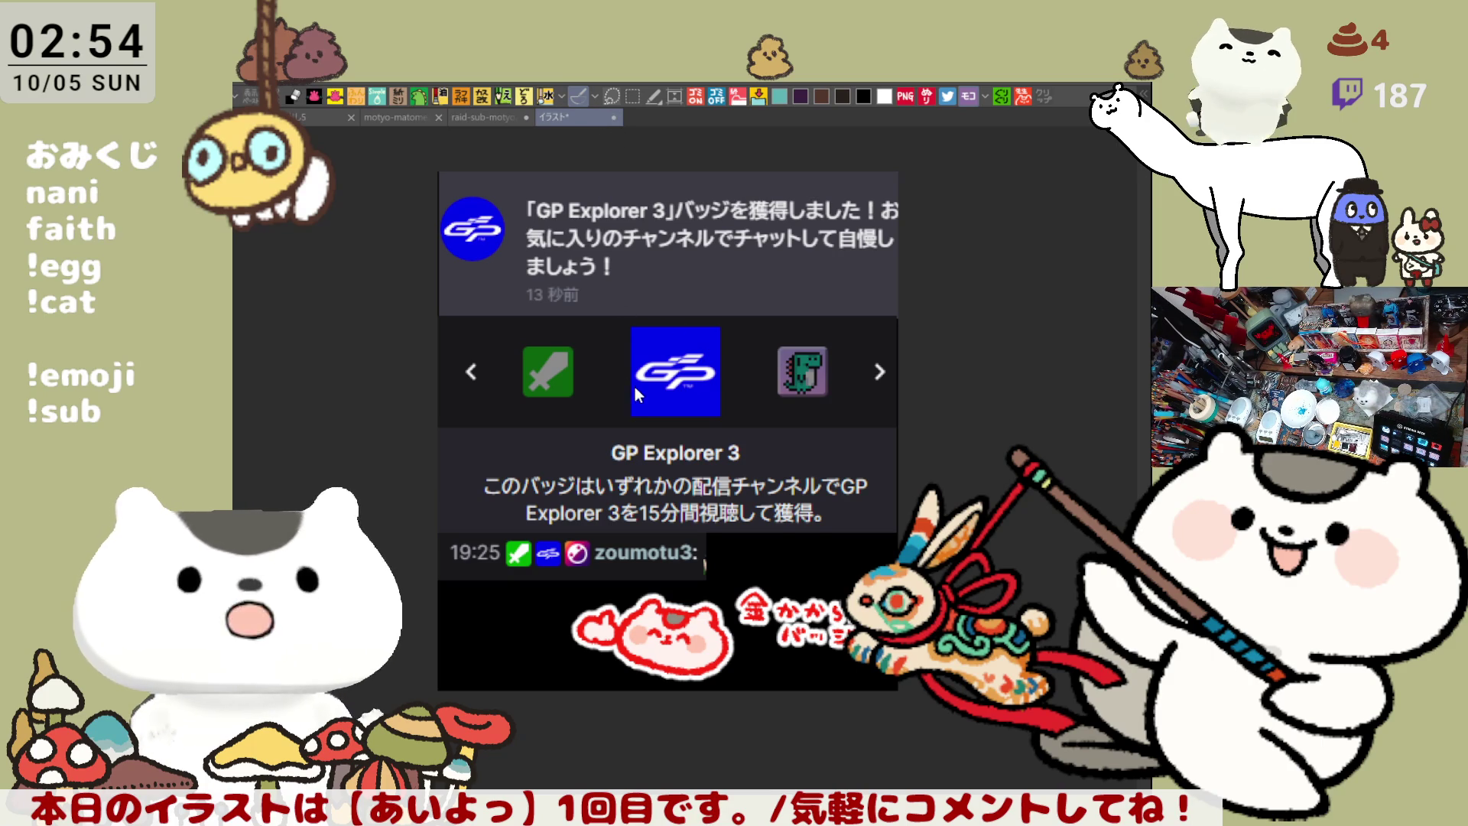
Close the イラスト* badge canvas and zoom back in on the ぬっここ cat panel
{"action": "key", "text": "ctrl+w"}
{"action": "left_click_drag", "start_coordinate": [651, 407], "coordinate": [646, 404]}
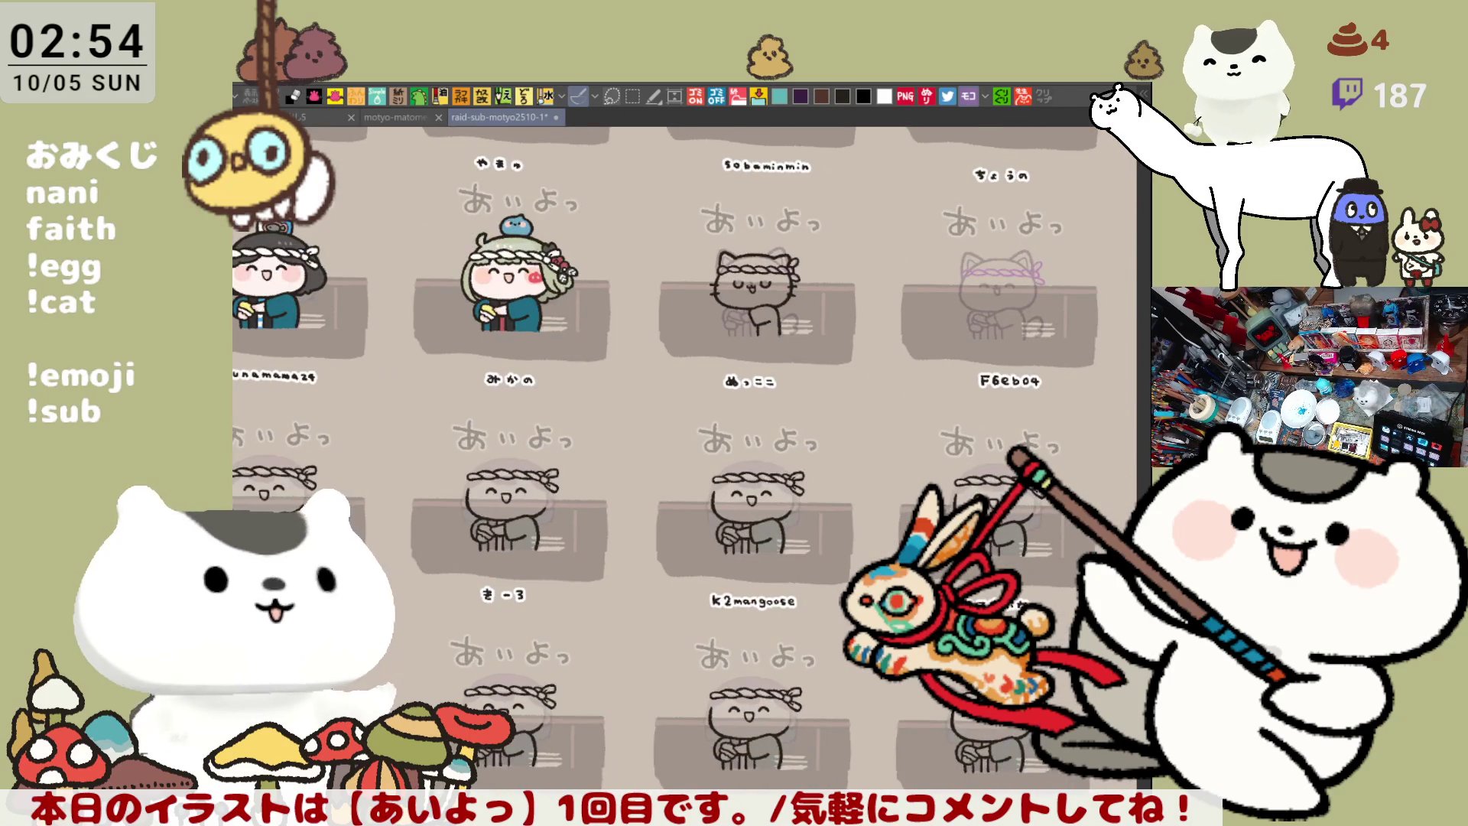
{"action": "scroll", "coordinate": [690, 406], "scroll_direction": "up", "scroll_amount": 2}
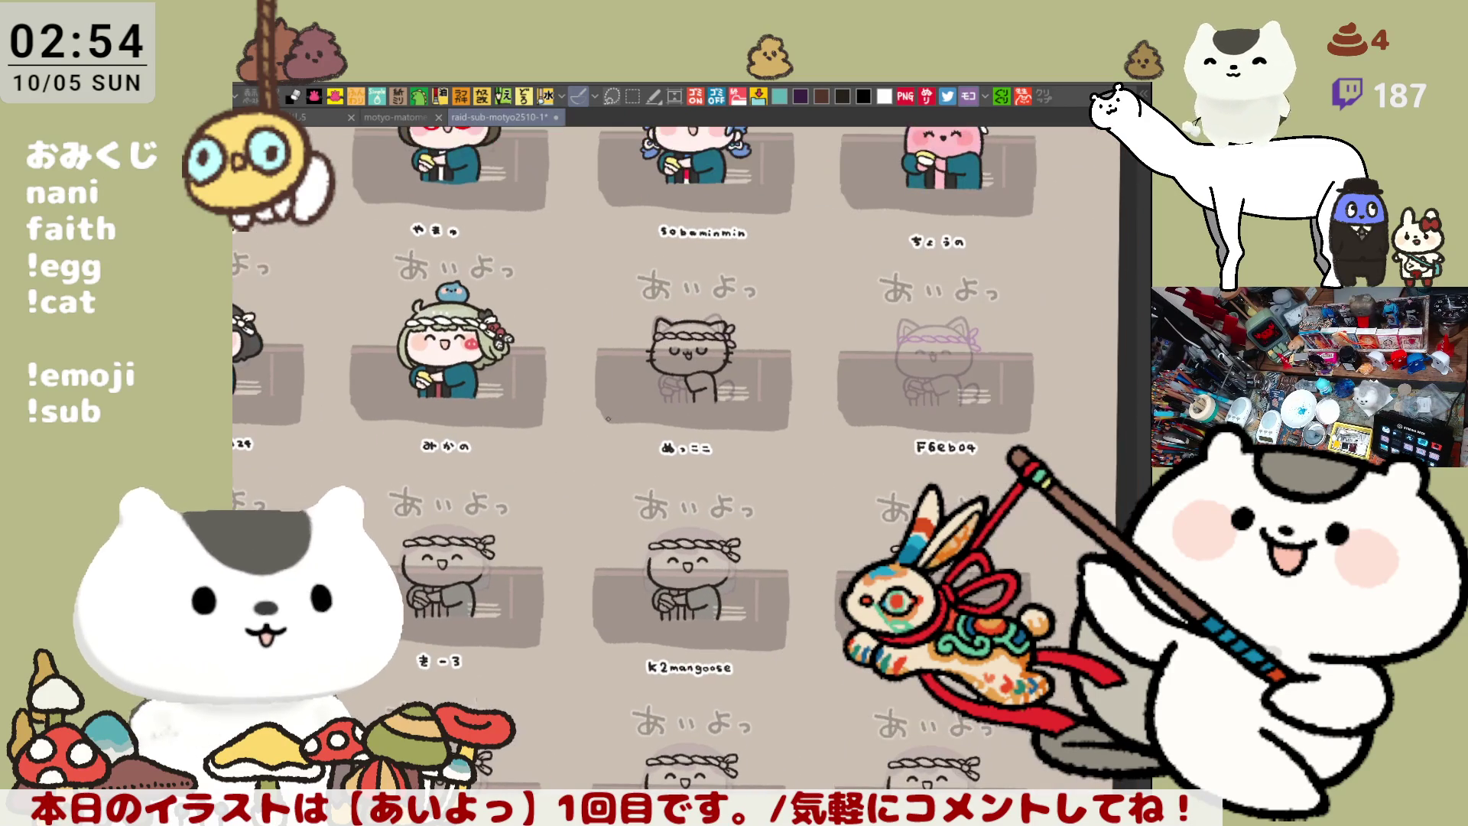
{"action": "scroll", "coordinate": [623, 420], "scroll_direction": "up", "scroll_amount": 5}
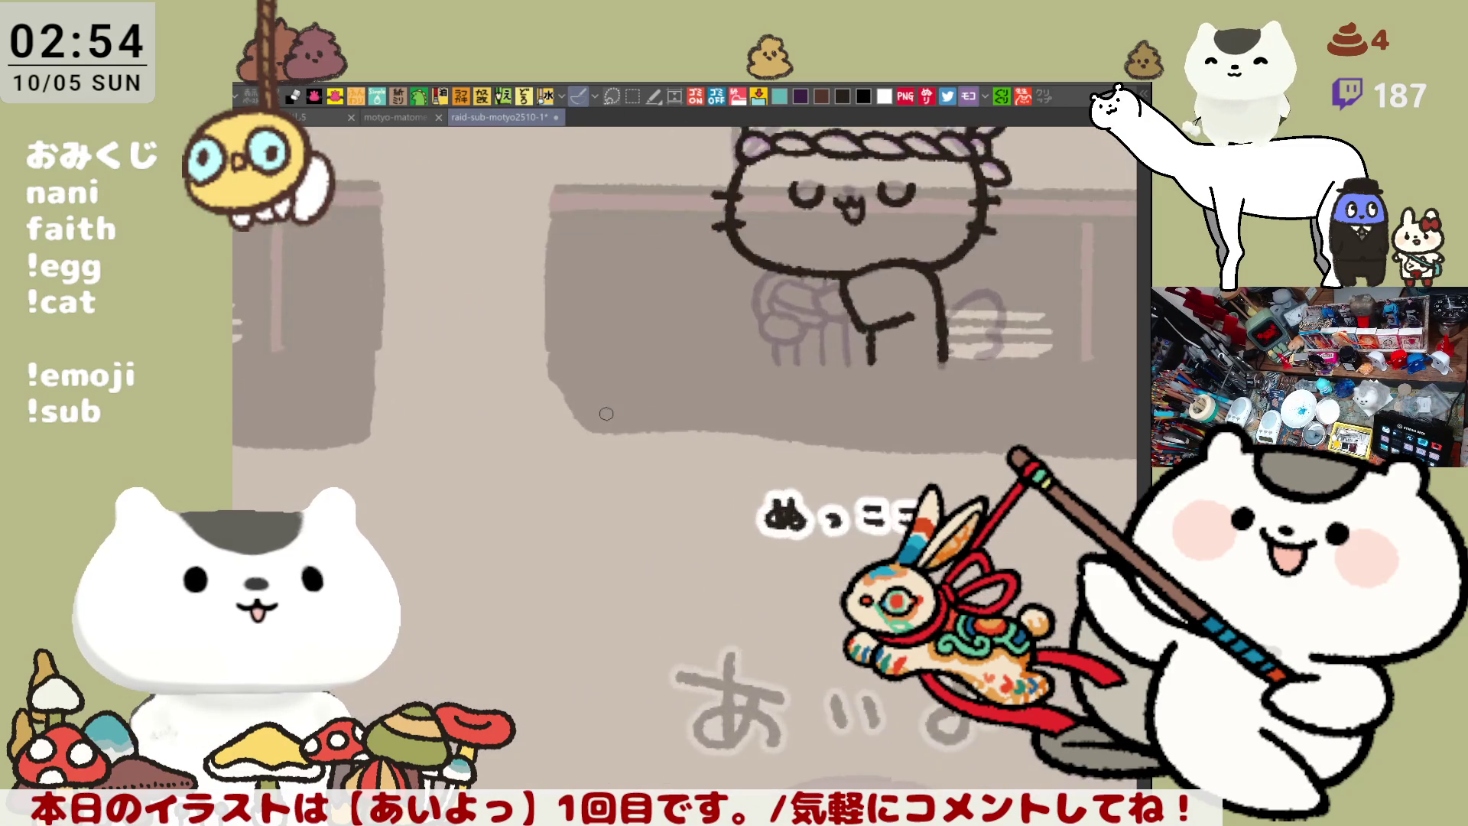
Ink the curved extension of the cat's arm and a short curve near it
{"action": "mouse_move", "coordinate": [894, 257]}
{"action": "left_mouse_down"}
{"action": "mouse_move", "coordinate": [795, 376]}
{"action": "mouse_move", "coordinate": [612, 504]}
{"action": "left_mouse_up"}
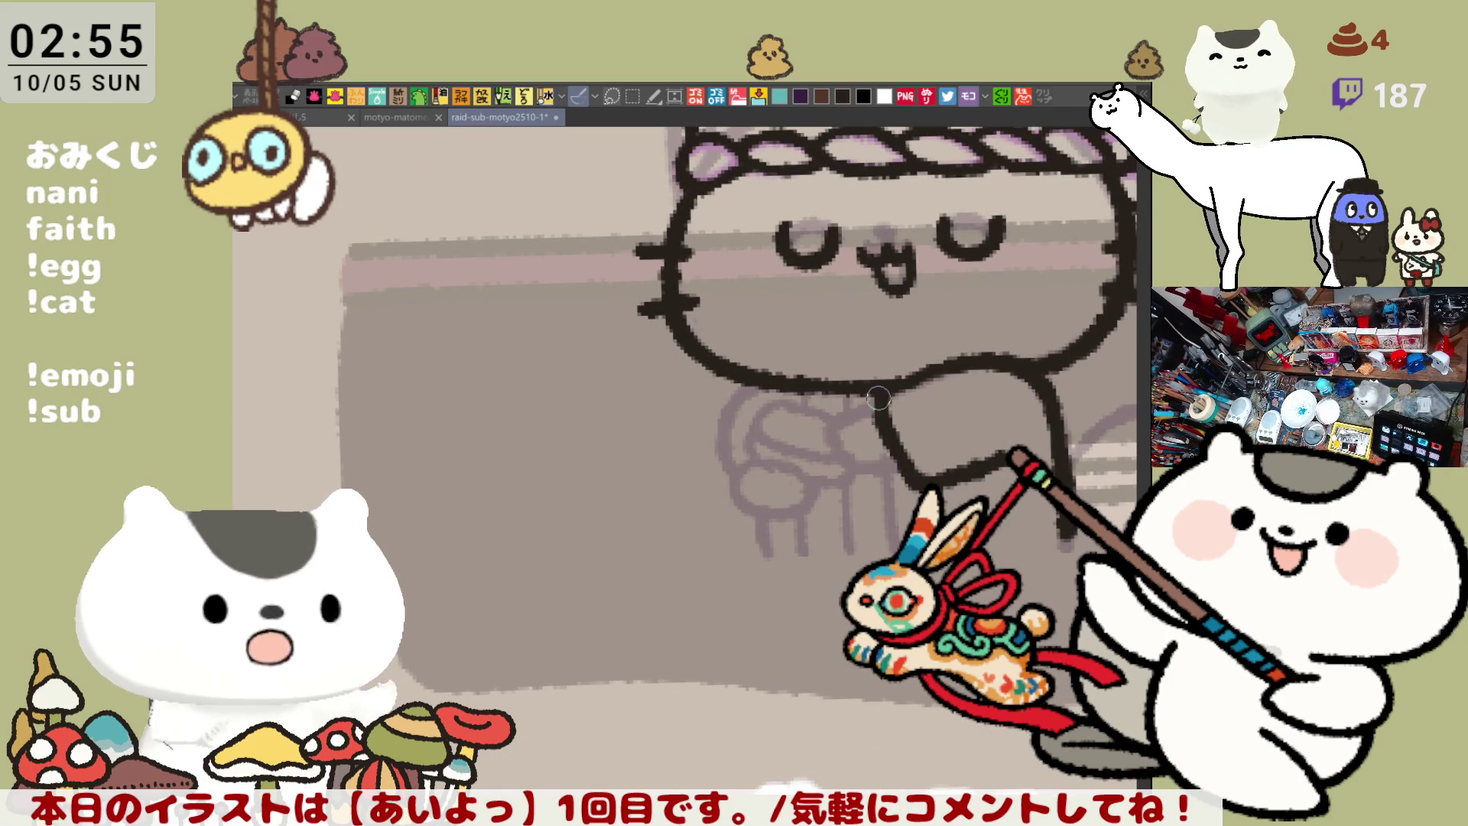
{"action": "left_click_drag", "start_coordinate": [878, 408], "coordinate": [826, 432]}
{"action": "key", "text": "ctrl+z"}
{"action": "mouse_move", "coordinate": [879, 392]}
{"action": "left_mouse_down"}
{"action": "mouse_move", "coordinate": [830, 433]}
{"action": "mouse_move", "coordinate": [906, 466]}
{"action": "left_mouse_up"}
{"action": "key", "text": "ctrl+z"}
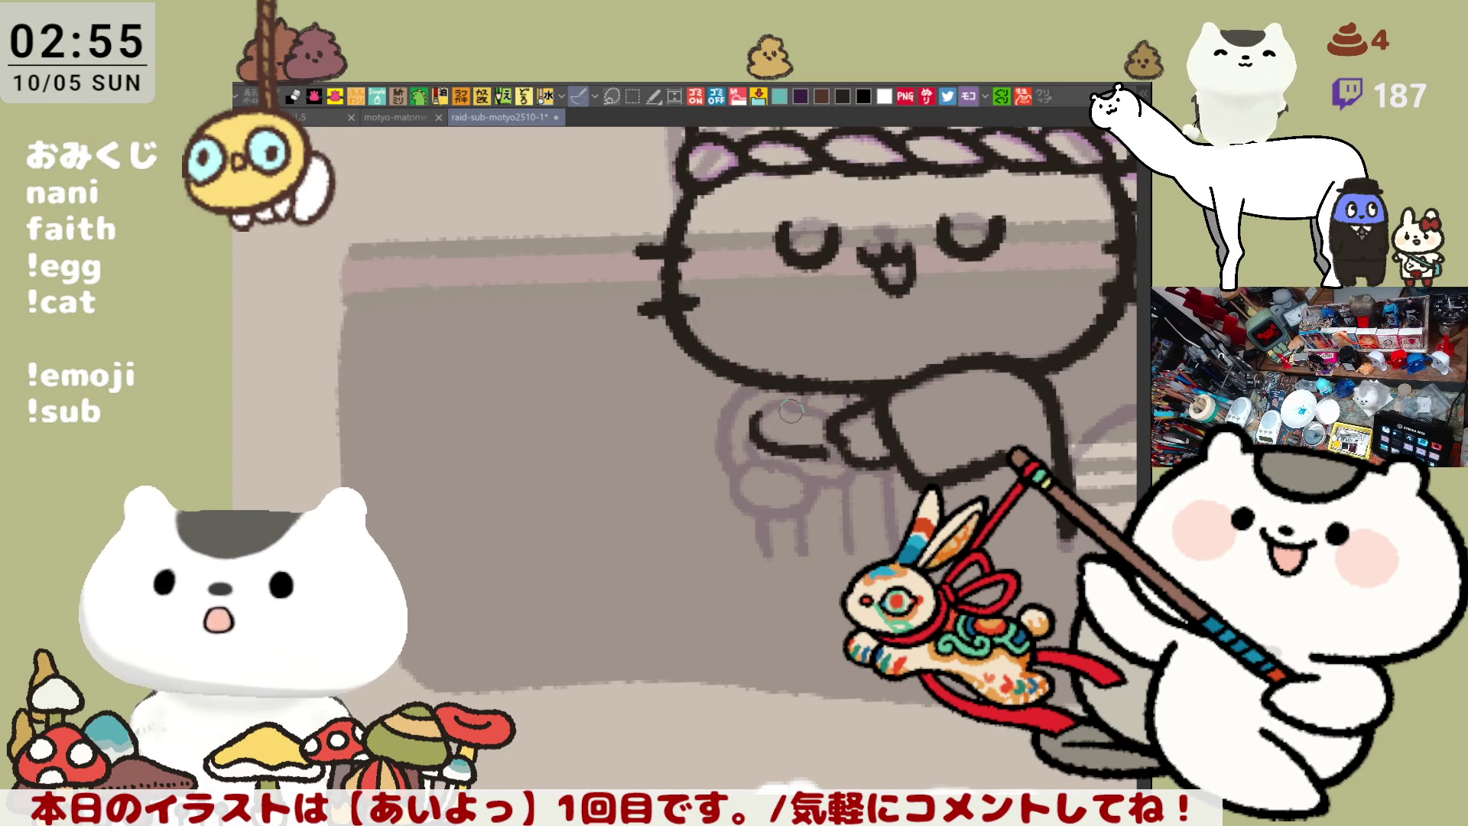
{"action": "mouse_move", "coordinate": [765, 405]}
{"action": "left_mouse_down"}
{"action": "mouse_move", "coordinate": [769, 442]}
{"action": "mouse_move", "coordinate": [838, 457]}
{"action": "mouse_move", "coordinate": [788, 392]}
{"action": "mouse_move", "coordinate": [840, 429]}
{"action": "mouse_move", "coordinate": [845, 463]}
{"action": "left_mouse_up"}
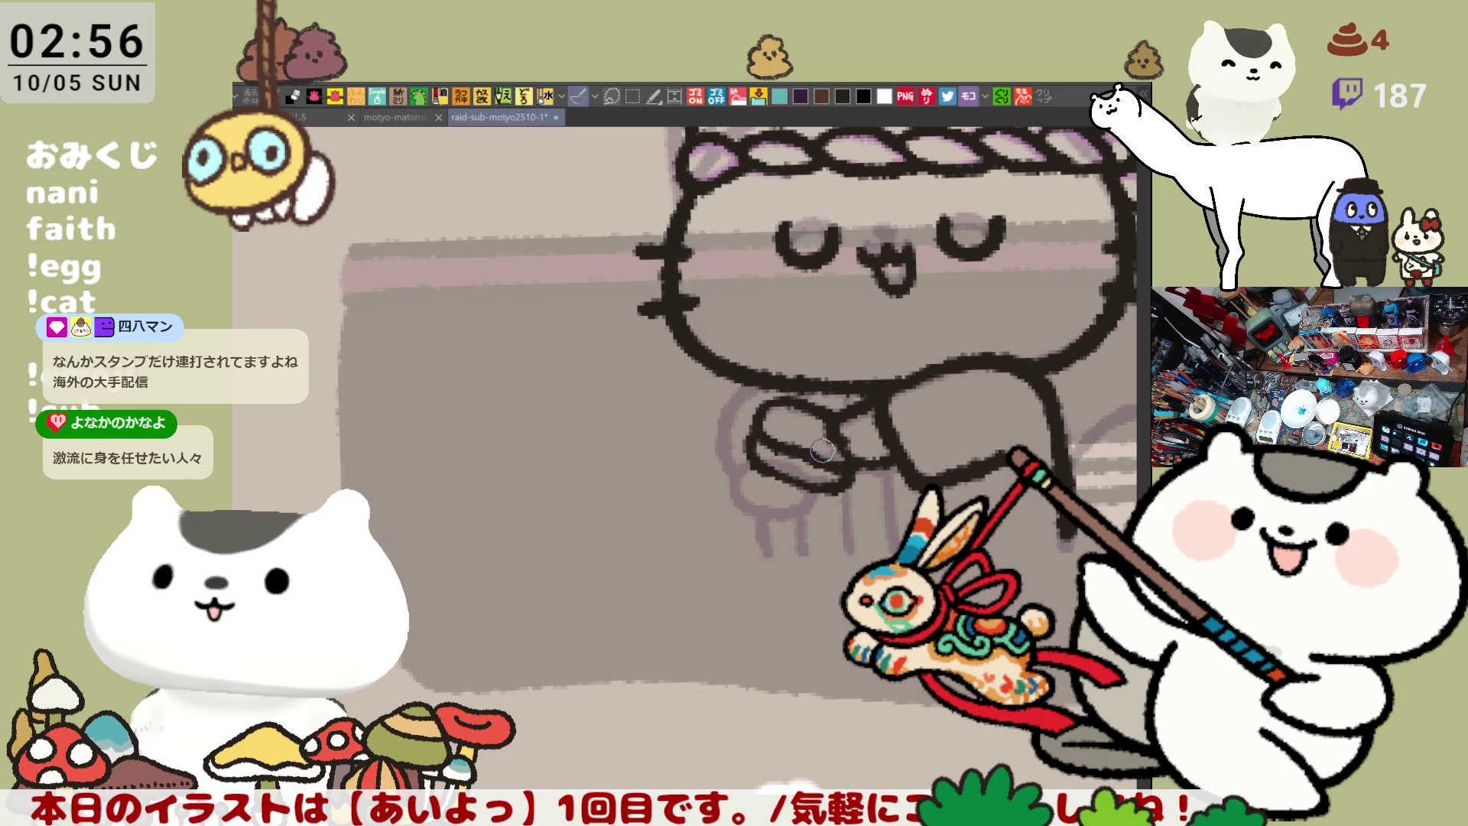
Mirror and tilt the canvas view, then ink the outline of the cat's arm
{"action": "key", "text": "h"}
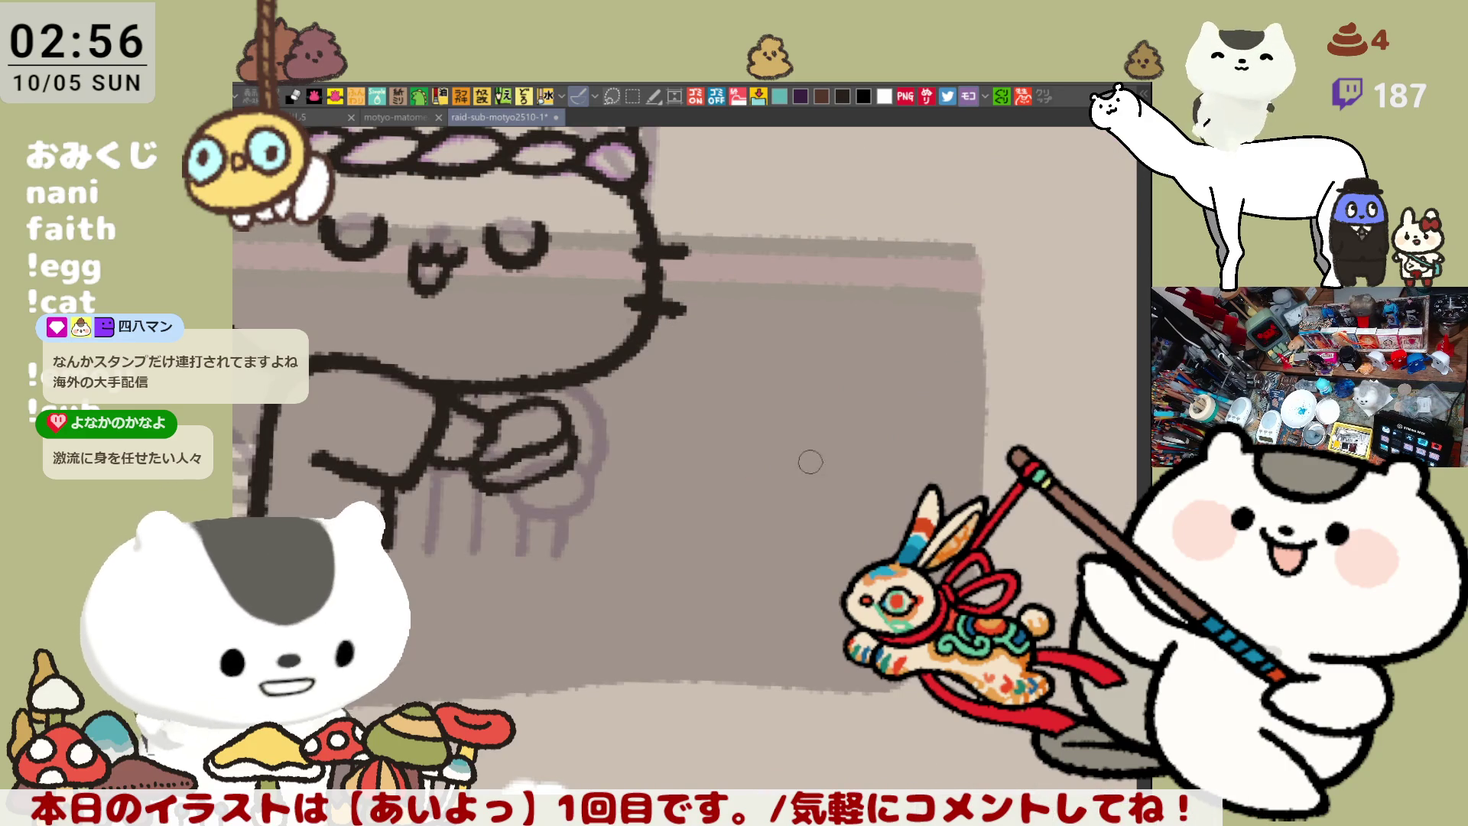
{"action": "scroll", "coordinate": [819, 454], "scroll_direction": "left", "scroll_amount": 5}
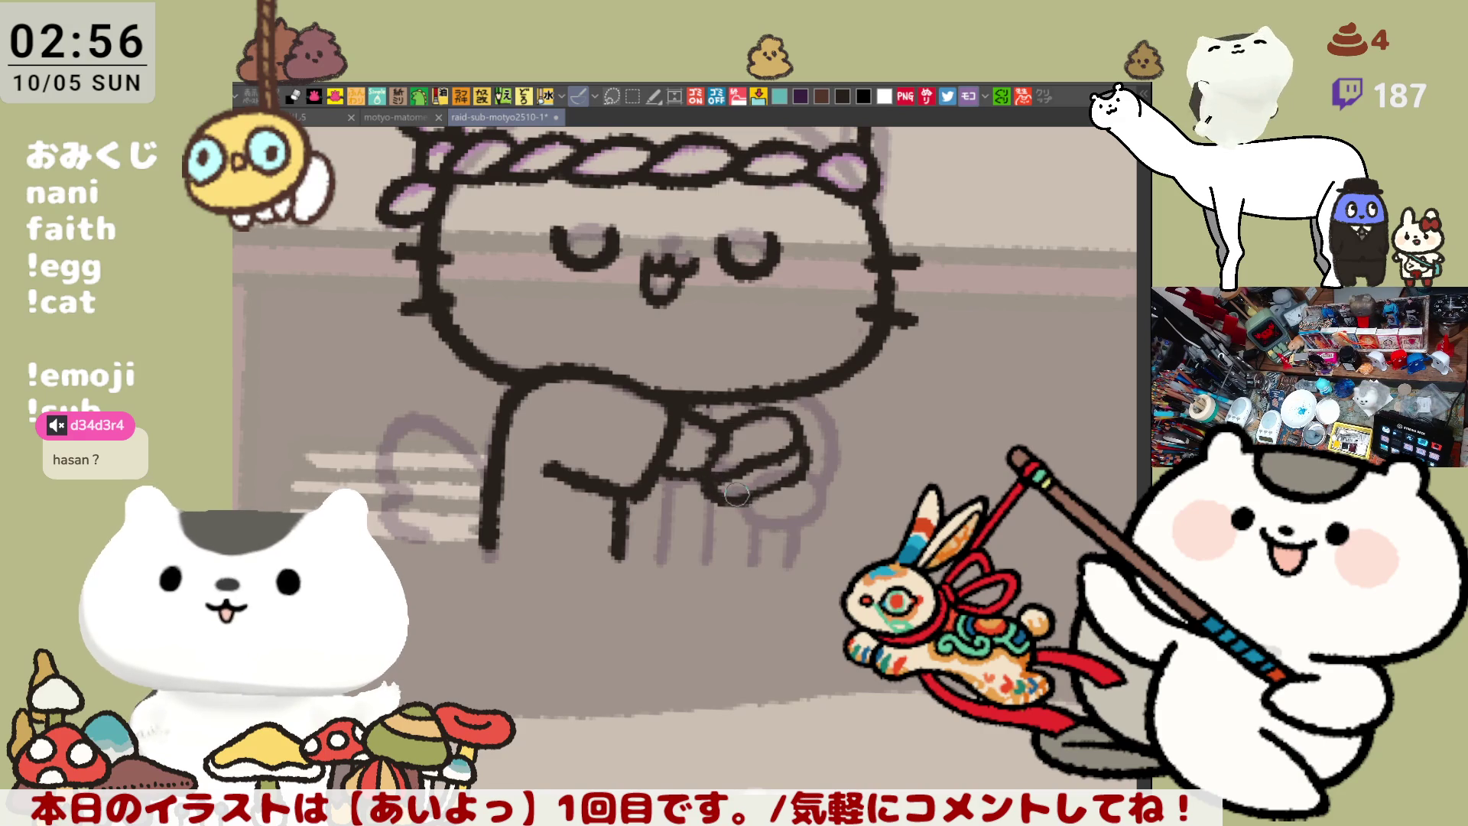
{"action": "key", "text": "h"}
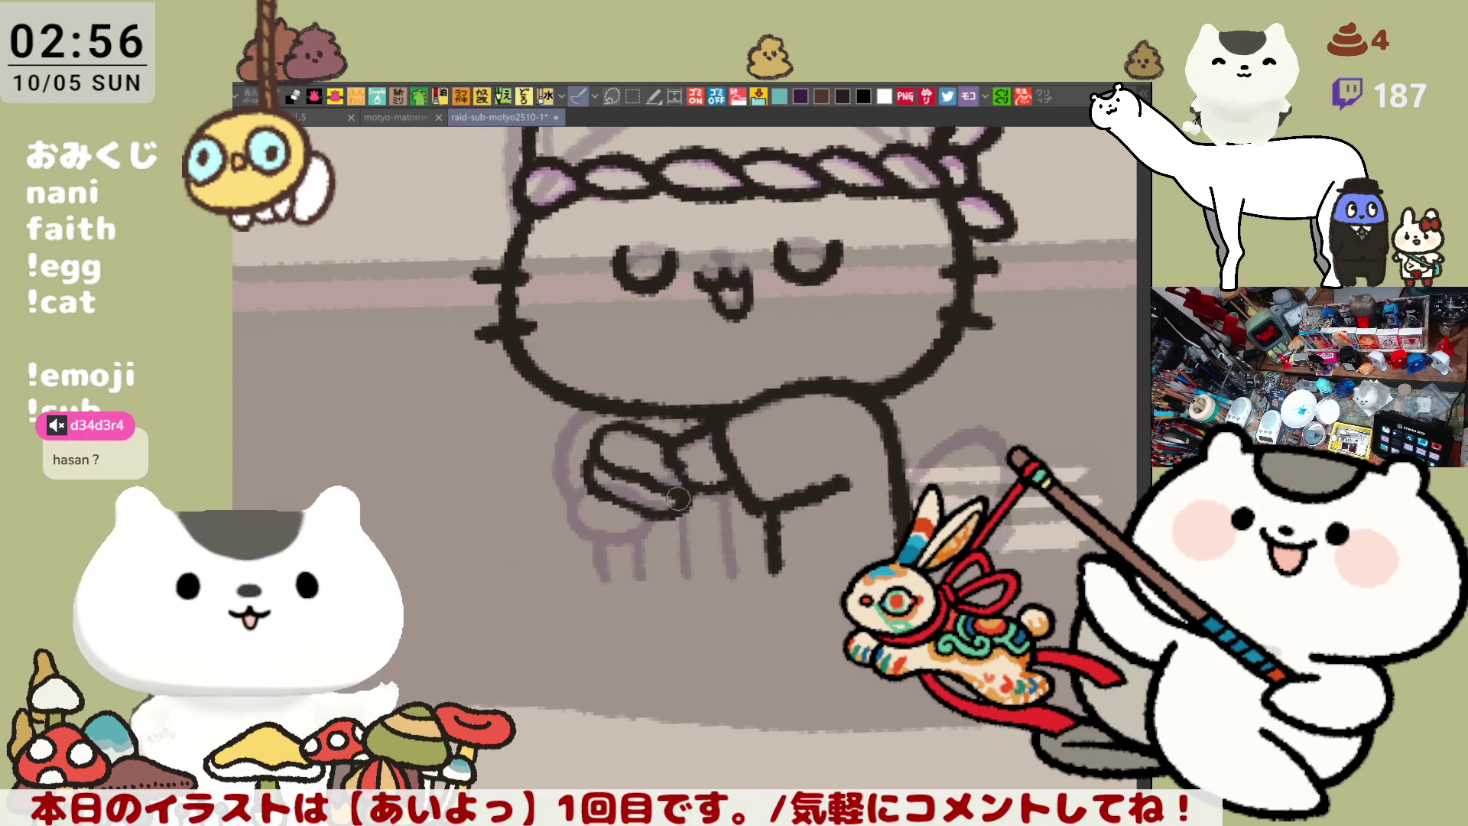
{"action": "key", "text": "asciicircum"}
{"action": "left_click_drag", "start_coordinate": [595, 405], "coordinate": [585, 504]}
{"action": "key", "text": "ctrl+z"}
{"action": "left_click_drag", "start_coordinate": [595, 406], "coordinate": [585, 507]}
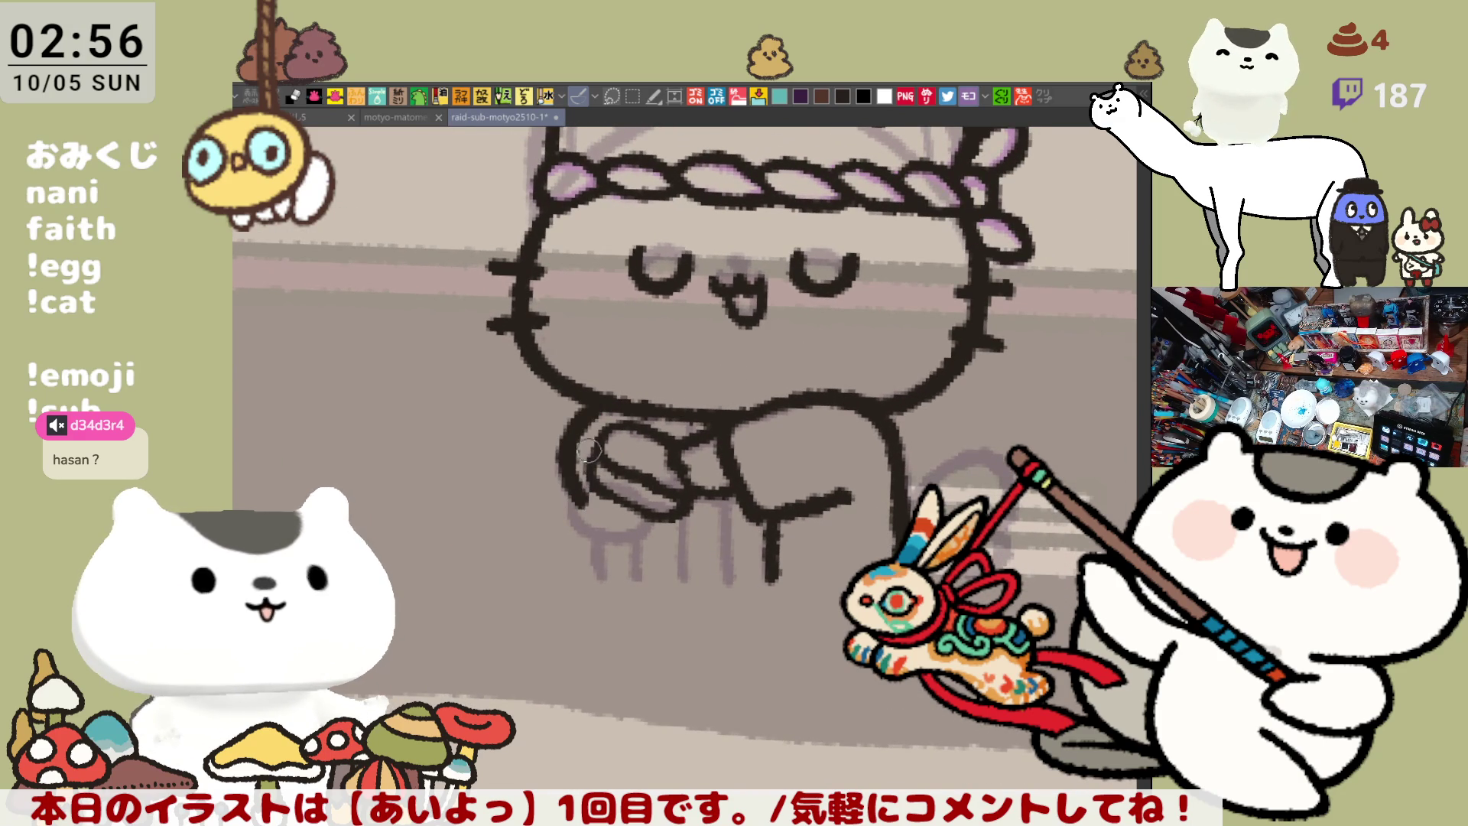
{"action": "key", "text": "ctrl+z"}
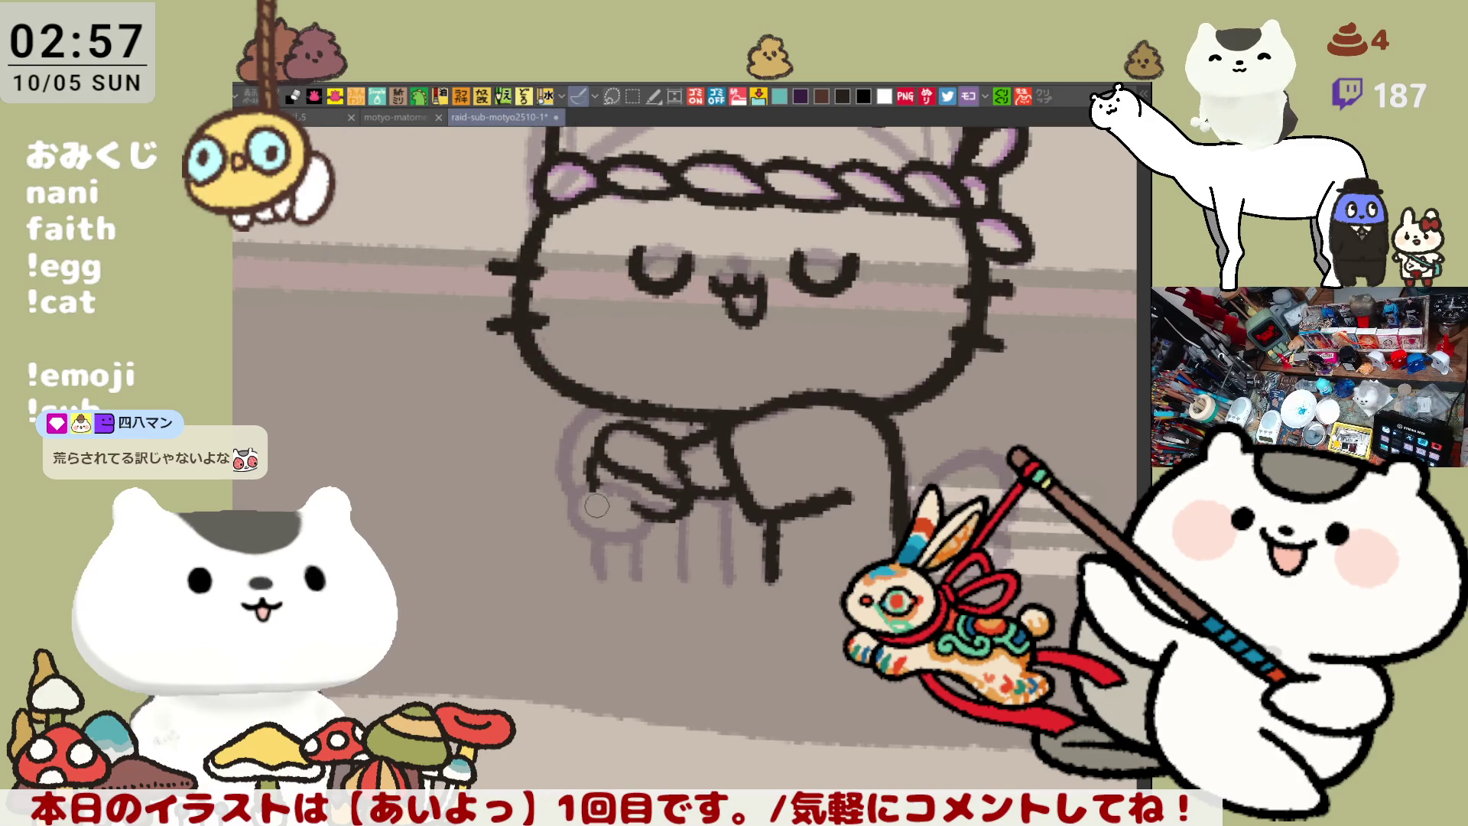
Ink the lower paw's outline and its left edge
{"action": "mouse_move", "coordinate": [600, 477]}
{"action": "left_mouse_down"}
{"action": "mouse_move", "coordinate": [612, 532]}
{"action": "mouse_move", "coordinate": [659, 506]}
{"action": "left_mouse_up"}
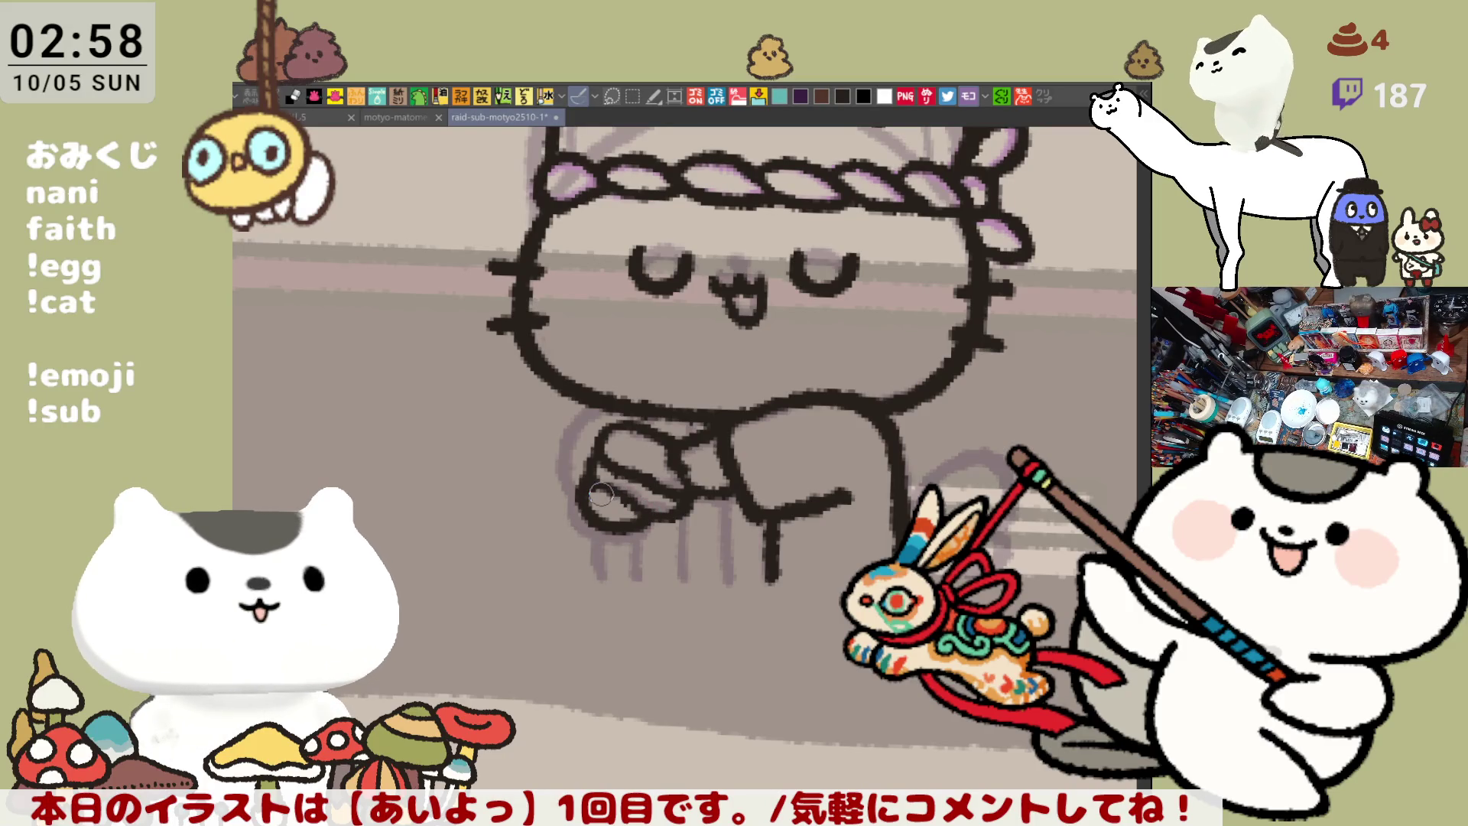
{"action": "key", "text": "ctrl+z"}
{"action": "mouse_move", "coordinate": [581, 472]}
{"action": "left_mouse_down"}
{"action": "mouse_move", "coordinate": [605, 535]}
{"action": "mouse_move", "coordinate": [662, 501]}
{"action": "left_mouse_up"}
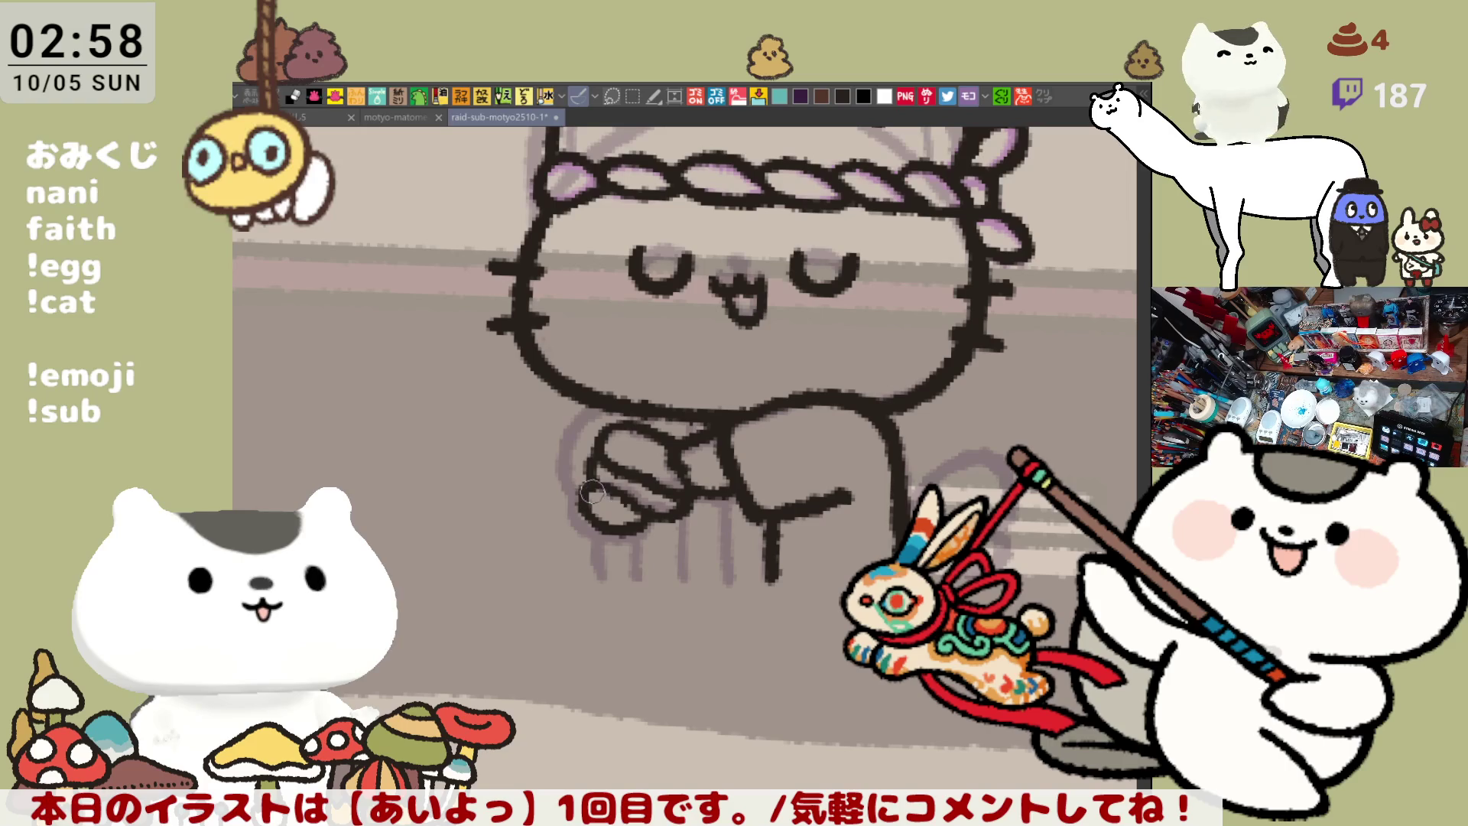
{"action": "left_click_drag", "start_coordinate": [598, 404], "coordinate": [585, 514]}
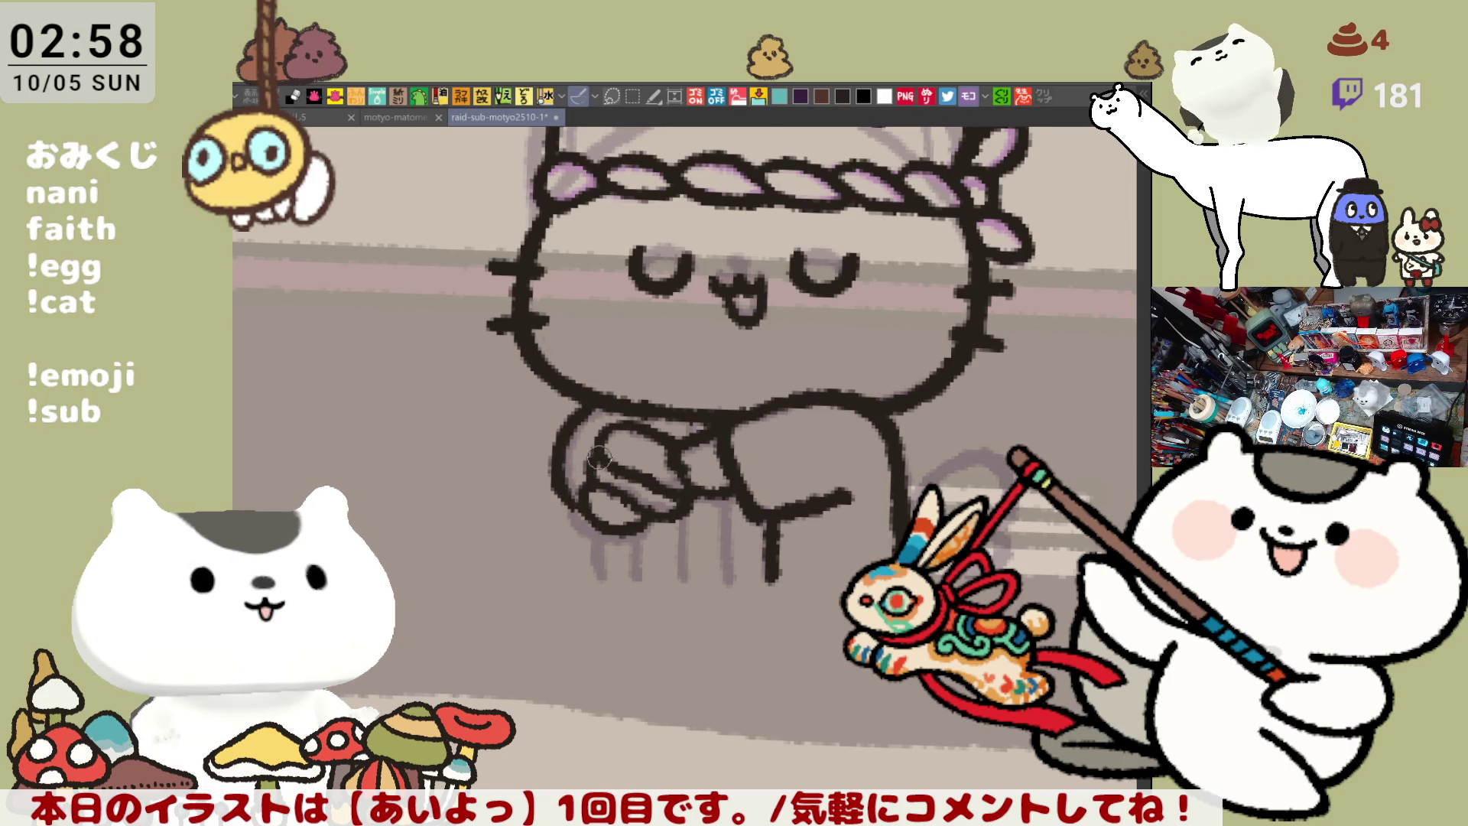
{"action": "key", "text": "ctrl+z"}
{"action": "mouse_move", "coordinate": [608, 394]}
{"action": "left_mouse_down"}
{"action": "mouse_move", "coordinate": [592, 528]}
{"action": "mouse_move", "coordinate": [581, 498]}
{"action": "mouse_move", "coordinate": [593, 528]}
{"action": "left_mouse_up"}
{"action": "key", "text": "ctrl+z"}
{"action": "key", "text": "ctrl+z"}
{"action": "left_click_drag", "start_coordinate": [612, 396], "coordinate": [589, 522]}
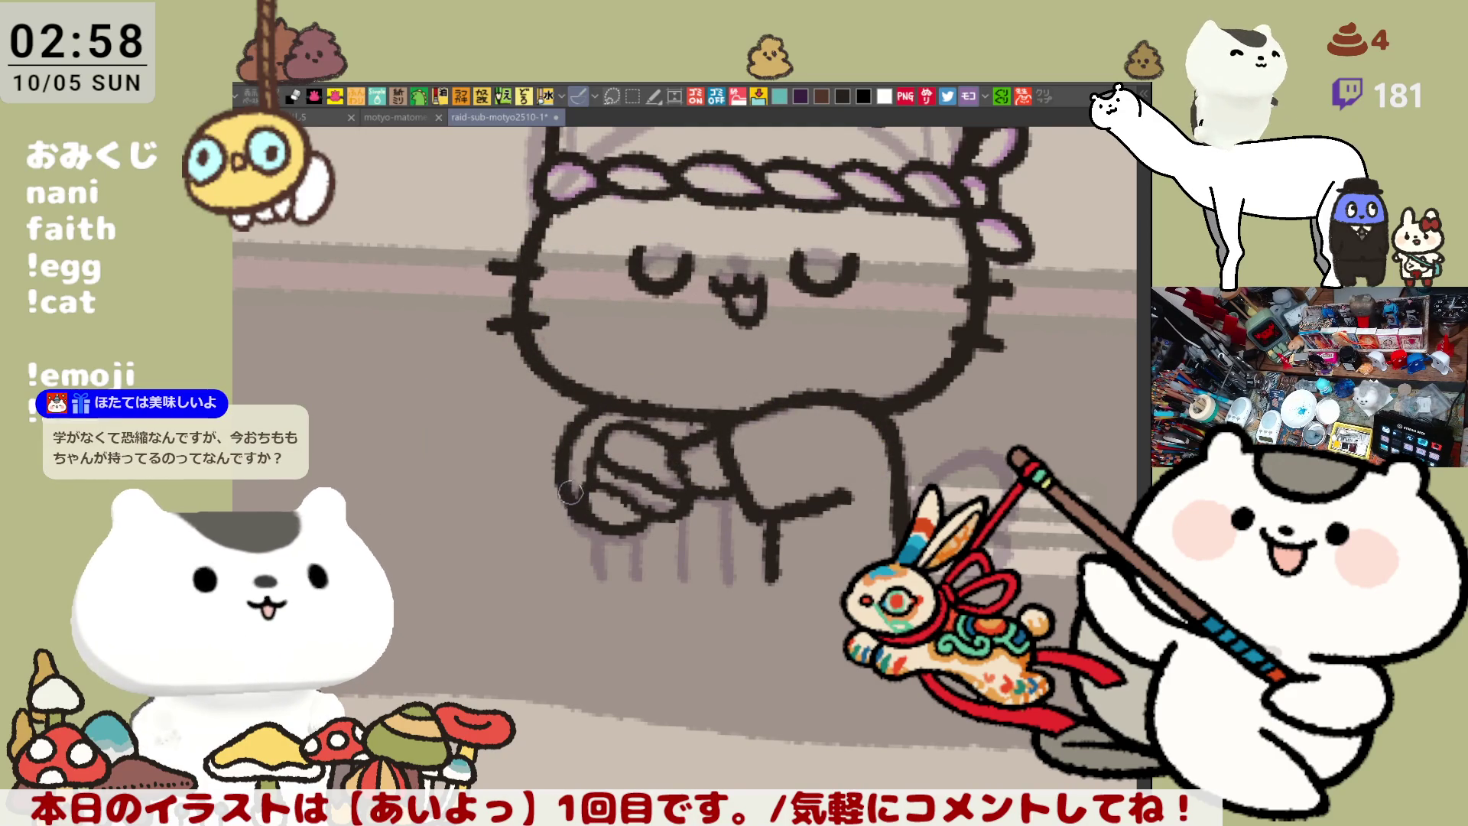
Ink the leftmost and second vertical robe lines under the arm
{"action": "left_click_drag", "start_coordinate": [596, 528], "coordinate": [593, 578]}
{"action": "key", "text": "ctrl+z"}
{"action": "left_click_drag", "start_coordinate": [596, 528], "coordinate": [594, 579]}
{"action": "key", "text": "ctrl+z"}
{"action": "key", "text": "ctrl+z"}
Ink the third and rightmost vertical robe lines
{"action": "key", "text": "ctrl+z"}
{"action": "left_click_drag", "start_coordinate": [635, 527], "coordinate": [635, 579]}
{"action": "key", "text": "ctrl+z"}
{"action": "left_click_drag", "start_coordinate": [680, 527], "coordinate": [679, 579]}
{"action": "key", "text": "ctrl+z"}
{"action": "left_click_drag", "start_coordinate": [680, 528], "coordinate": [679, 593]}
{"action": "key", "text": "ctrl+z"}
{"action": "left_click_drag", "start_coordinate": [680, 527], "coordinate": [679, 585]}
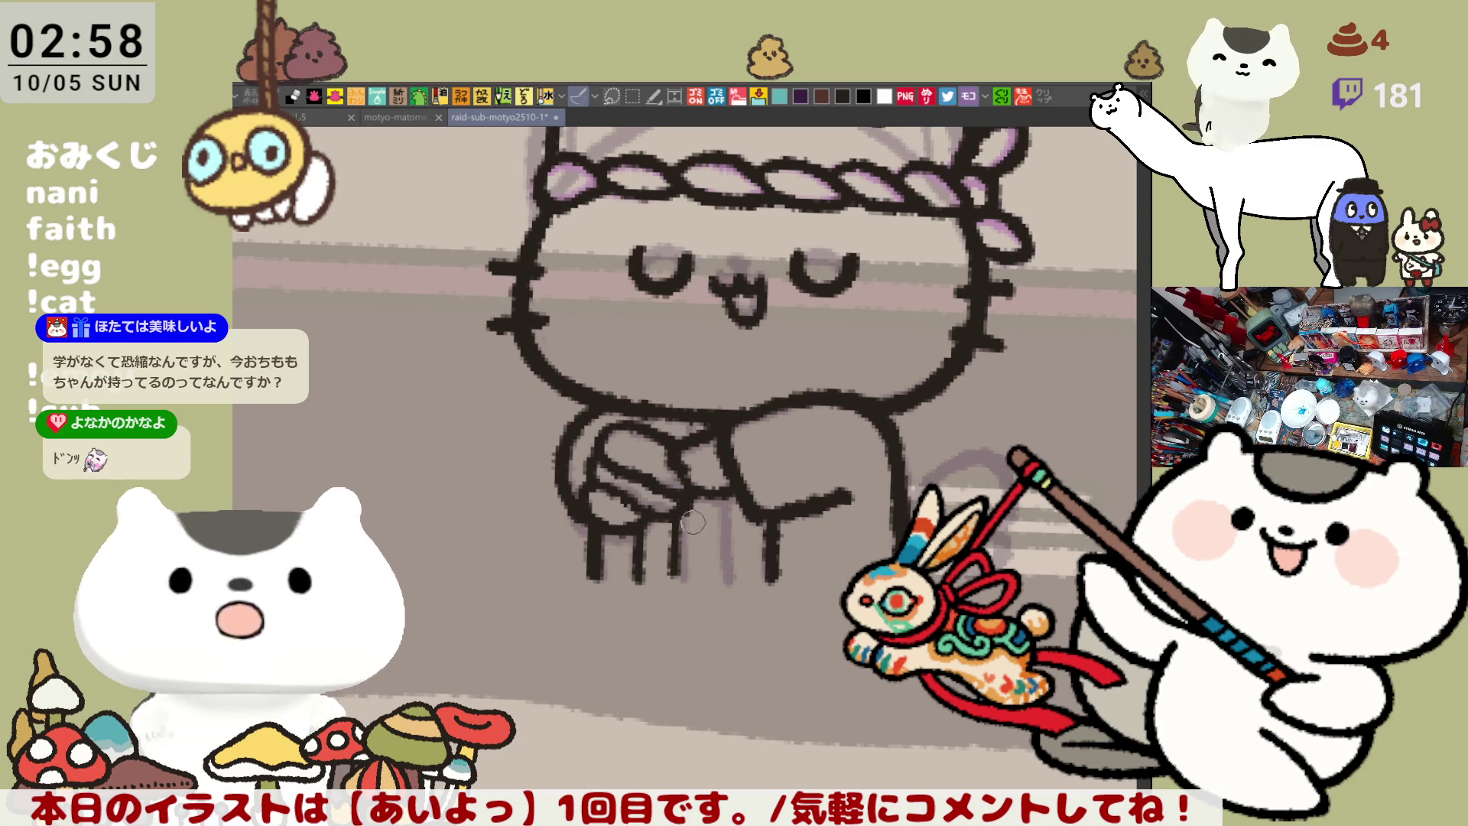
{"action": "key", "text": "ctrl+z"}
{"action": "left_click_drag", "start_coordinate": [679, 528], "coordinate": [677, 589]}
{"action": "left_click_drag", "start_coordinate": [724, 528], "coordinate": [723, 593]}
{"action": "key", "text": "ctrl+z"}
{"action": "left_click_drag", "start_coordinate": [727, 480], "coordinate": [723, 575]}
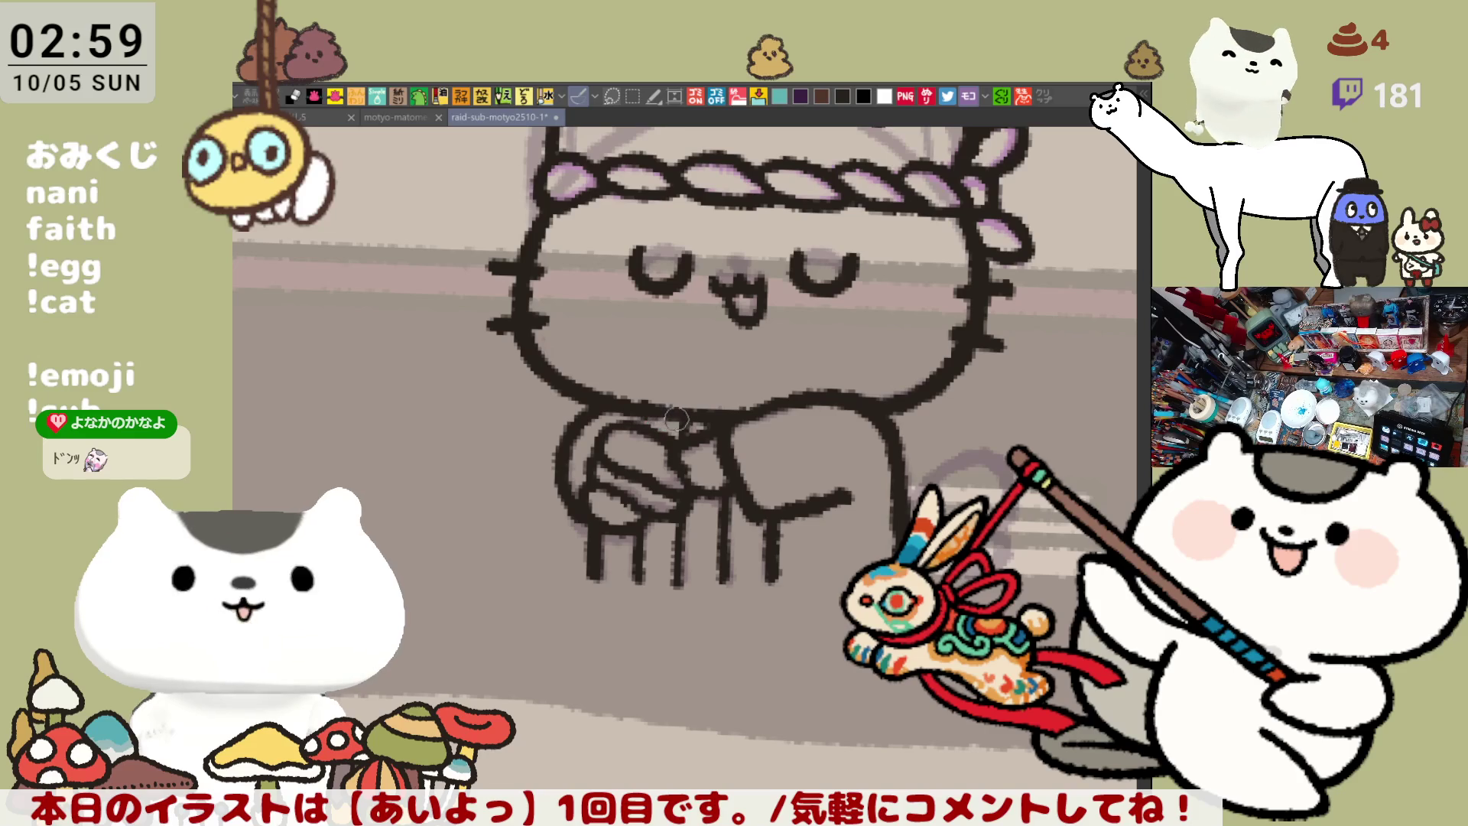
{"action": "mouse_move", "coordinate": [831, 409]}
{"action": "left_mouse_down"}
{"action": "mouse_move", "coordinate": [867, 432]}
{"action": "mouse_move", "coordinate": [888, 495]}
{"action": "left_mouse_up"}
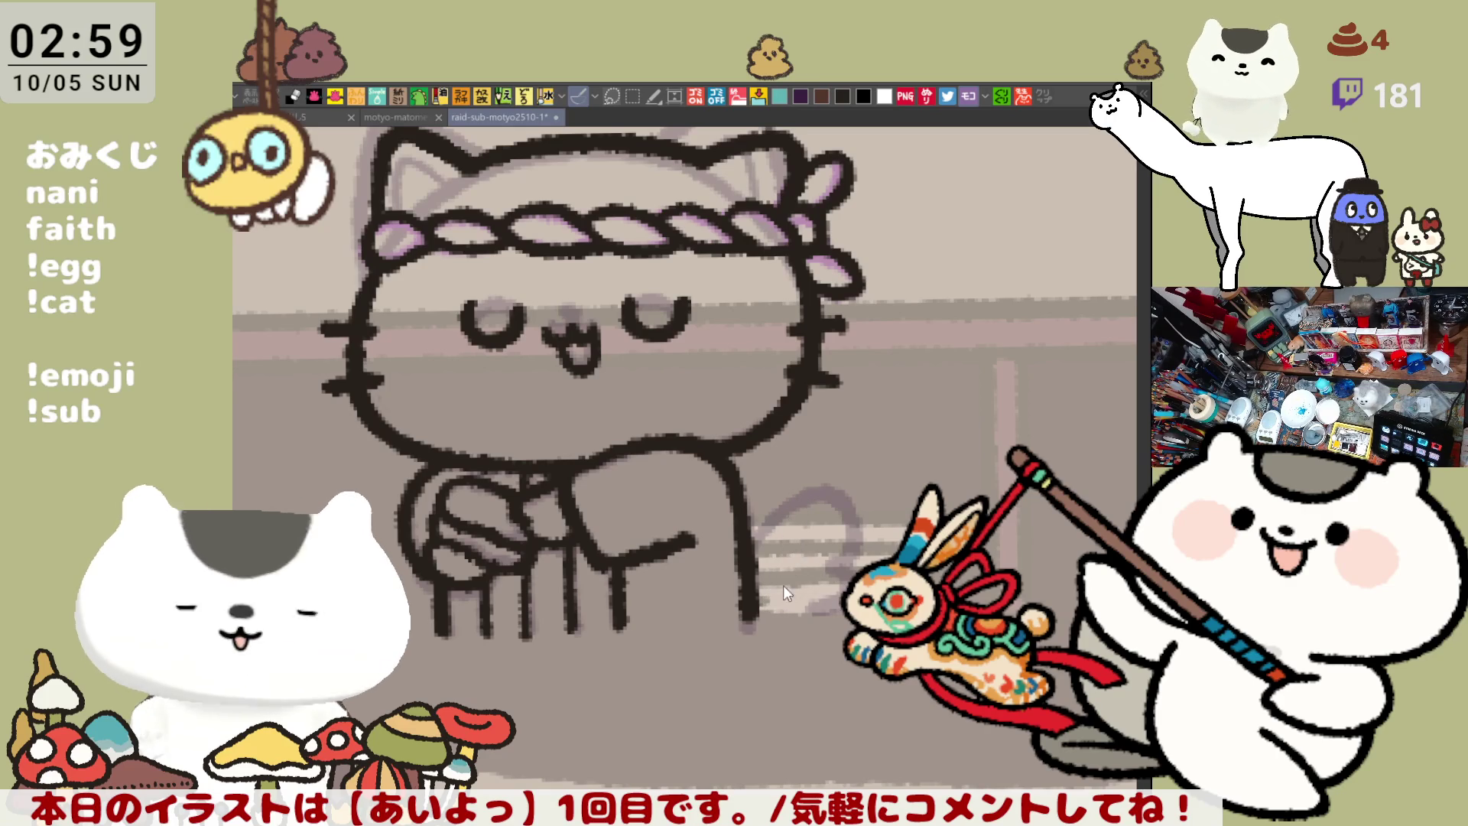
Ink the looping tail's left strand beside the cat's lower right side
{"action": "mouse_move", "coordinate": [754, 612]}
{"action": "left_mouse_down"}
{"action": "mouse_move", "coordinate": [801, 496]}
{"action": "mouse_move", "coordinate": [811, 509]}
{"action": "mouse_move", "coordinate": [800, 476]}
{"action": "mouse_move", "coordinate": [795, 613]}
{"action": "mouse_move", "coordinate": [841, 535]}
{"action": "mouse_move", "coordinate": [803, 633]}
{"action": "mouse_move", "coordinate": [826, 490]}
{"action": "mouse_move", "coordinate": [811, 624]}
{"action": "left_mouse_up"}
{"action": "key", "text": "ctrl+z"}
{"action": "key", "text": "ctrl+z"}
{"action": "key", "text": "ctrl+z"}
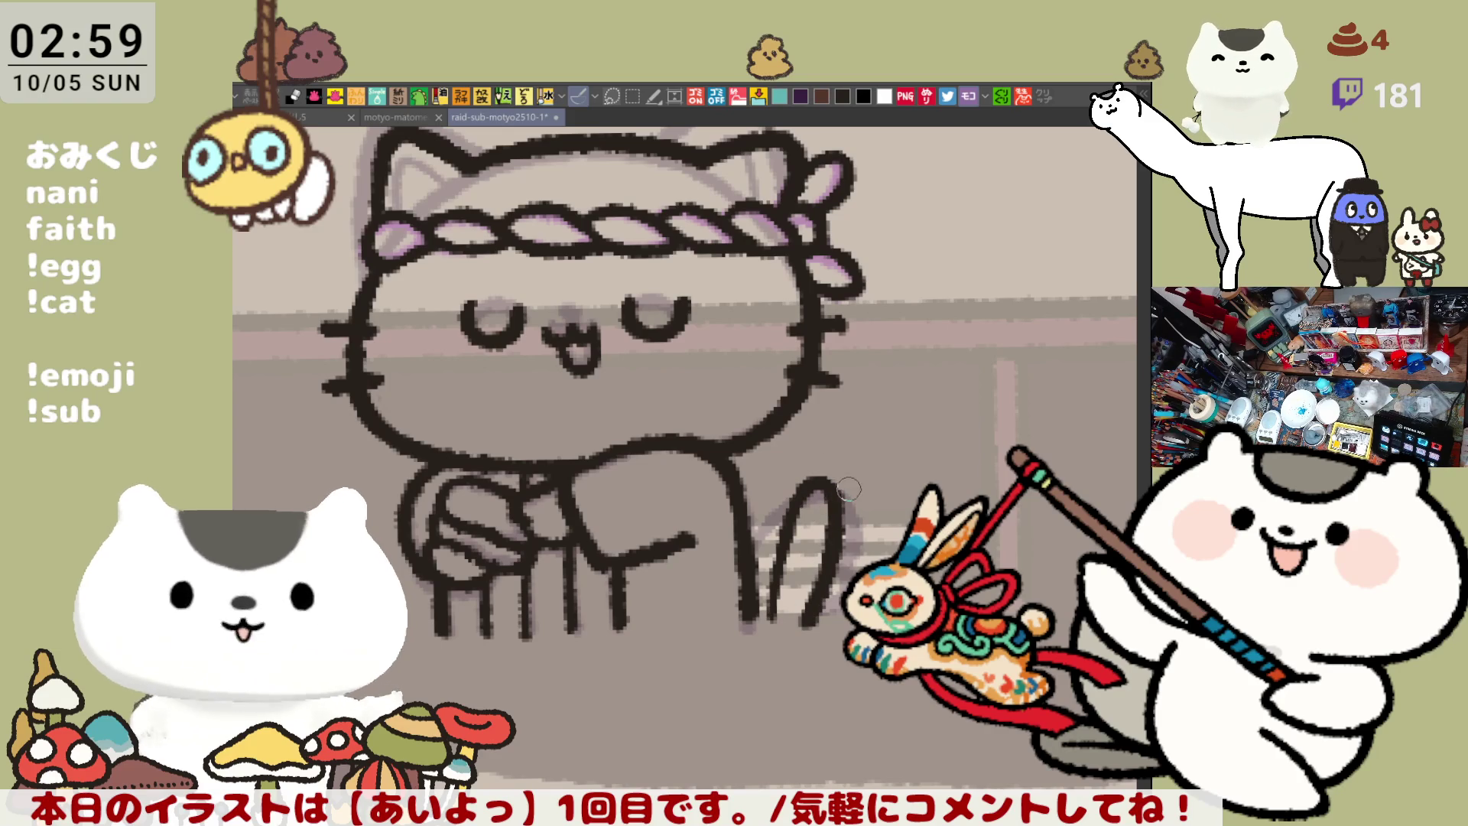
{"action": "left_click_drag", "start_coordinate": [807, 482], "coordinate": [774, 607]}
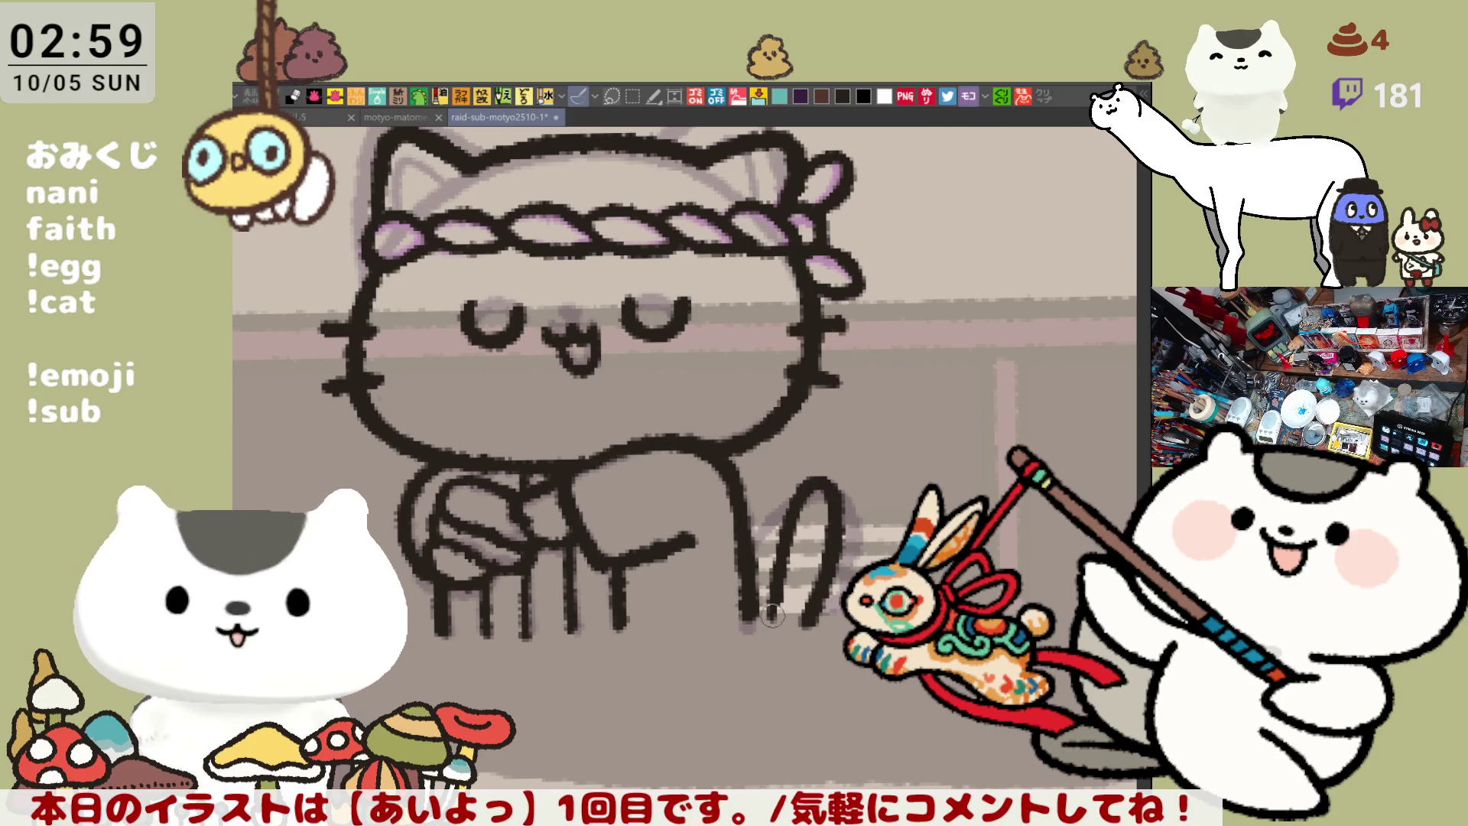
{"action": "left_click_drag", "start_coordinate": [801, 490], "coordinate": [768, 624]}
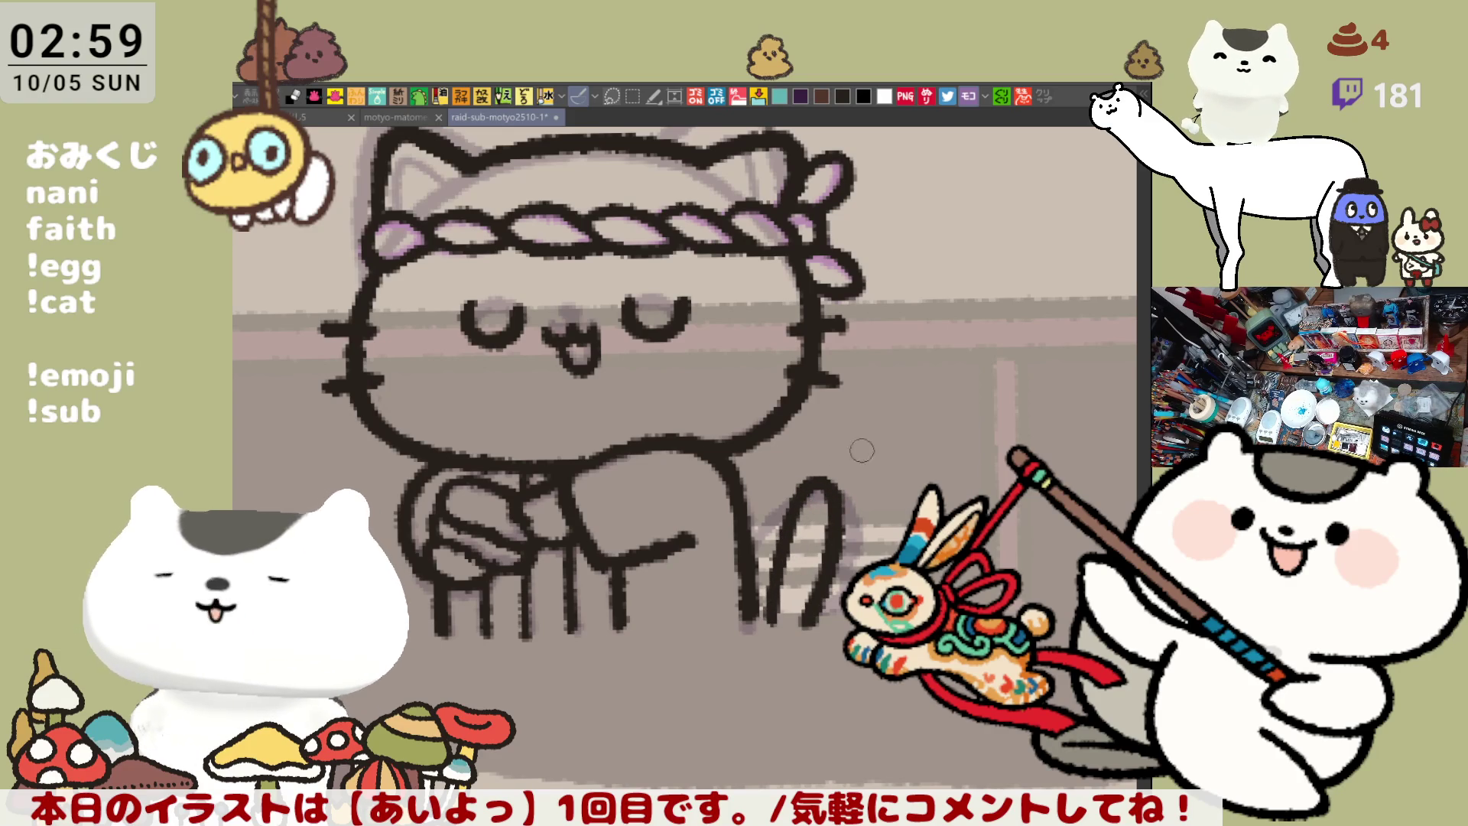
{"action": "mouse_move", "coordinate": [853, 459]}
{"action": "left_mouse_down"}
{"action": "mouse_move", "coordinate": [931, 424]}
{"action": "mouse_move", "coordinate": [926, 443]}
{"action": "mouse_move", "coordinate": [935, 417]}
{"action": "left_mouse_up"}
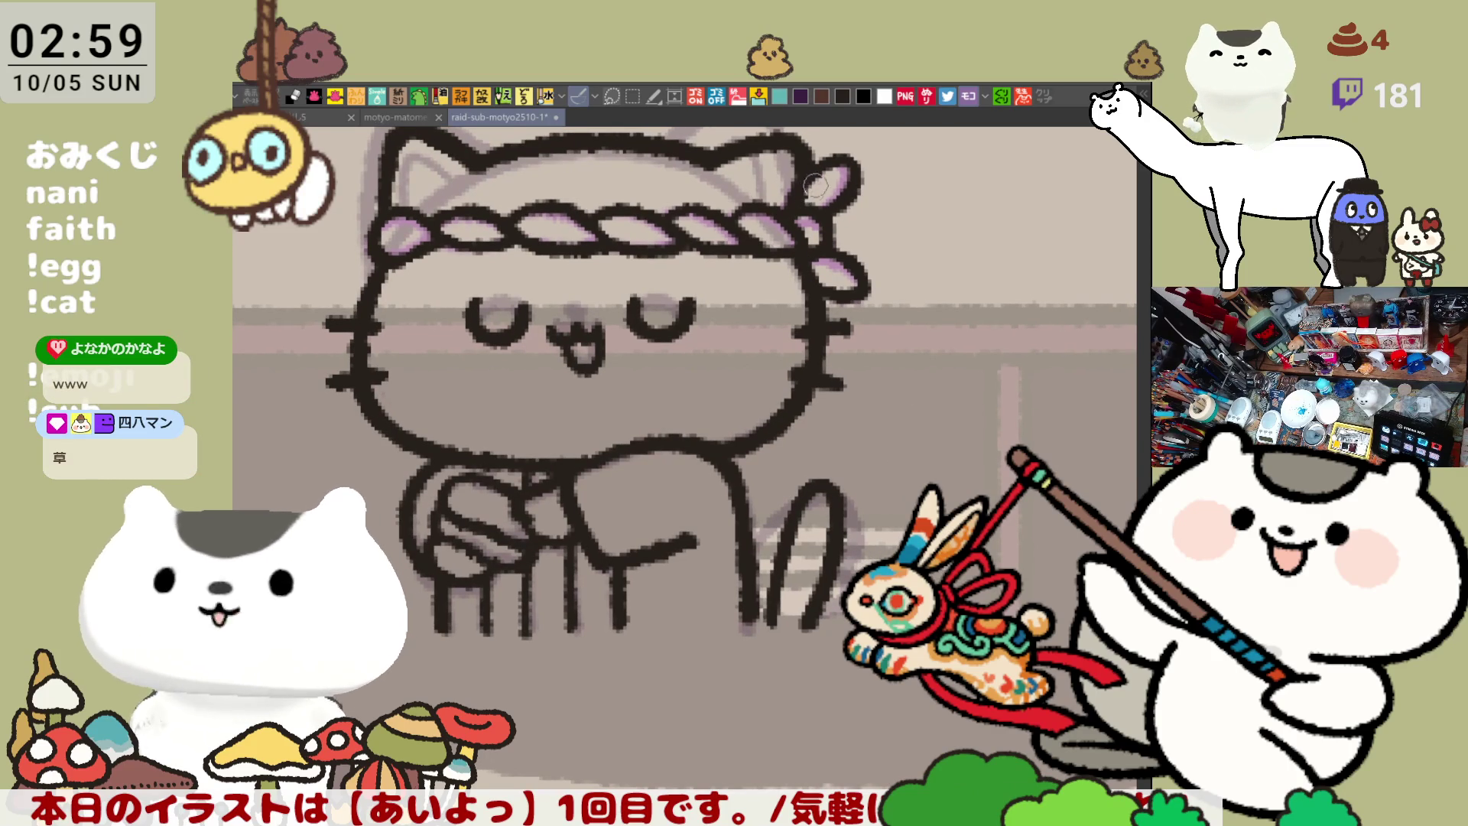
{"action": "left_click_drag", "start_coordinate": [821, 210], "coordinate": [790, 283]}
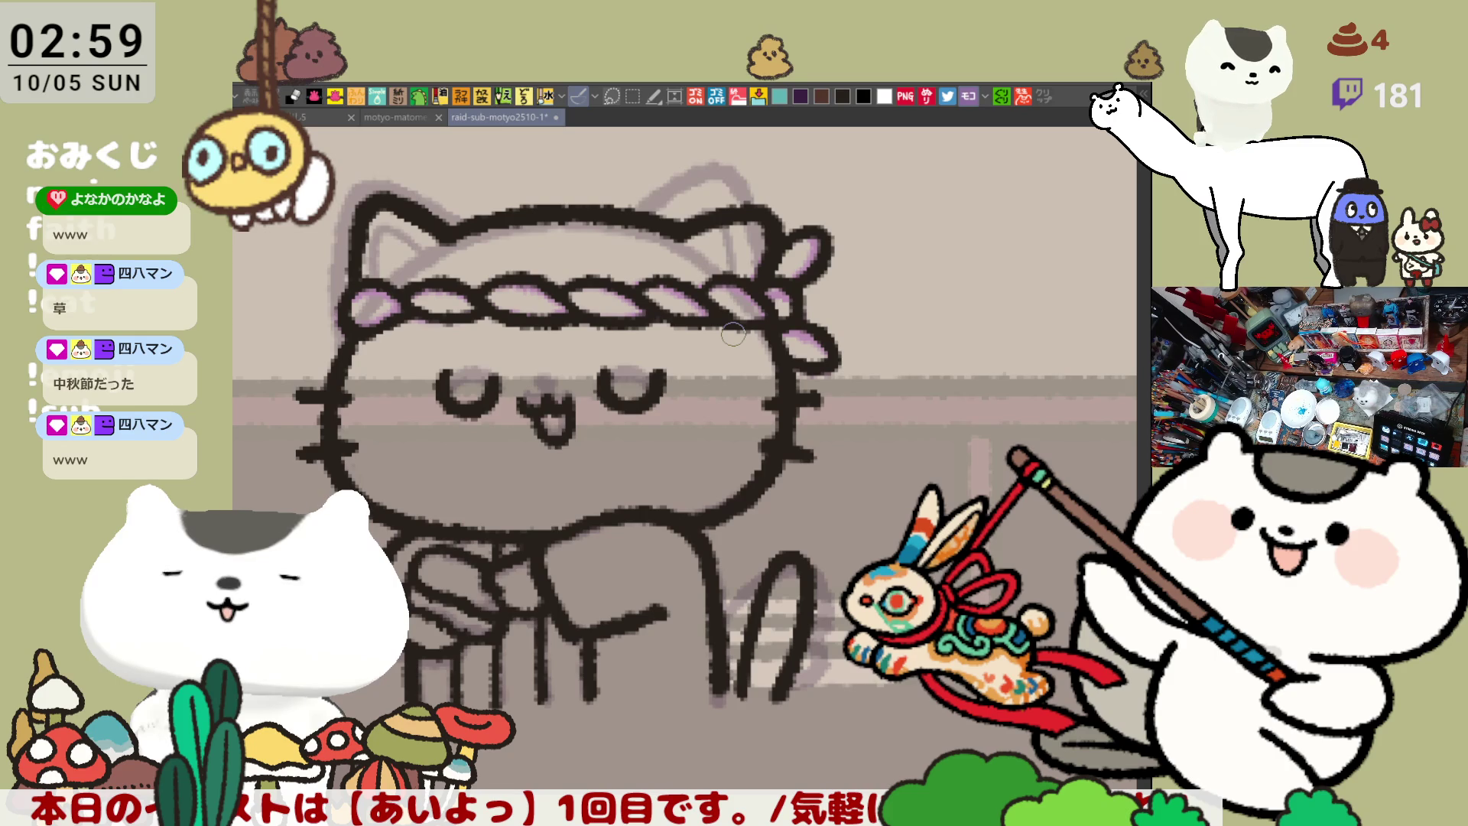
{"action": "scroll", "coordinate": [854, 528], "scroll_direction": "down", "scroll_amount": 3}
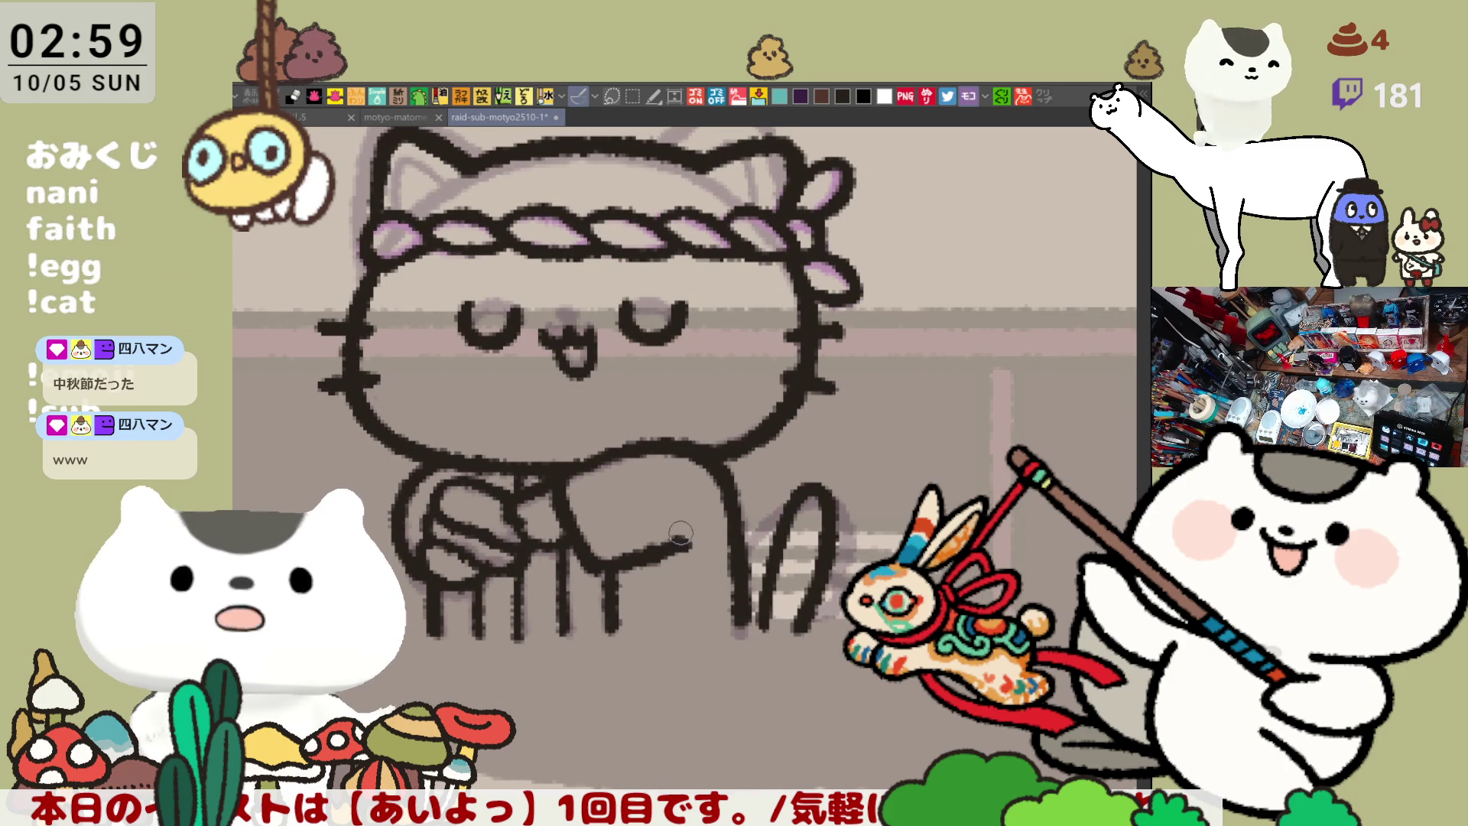
{"action": "left_click_drag", "start_coordinate": [683, 543], "coordinate": [752, 609]}
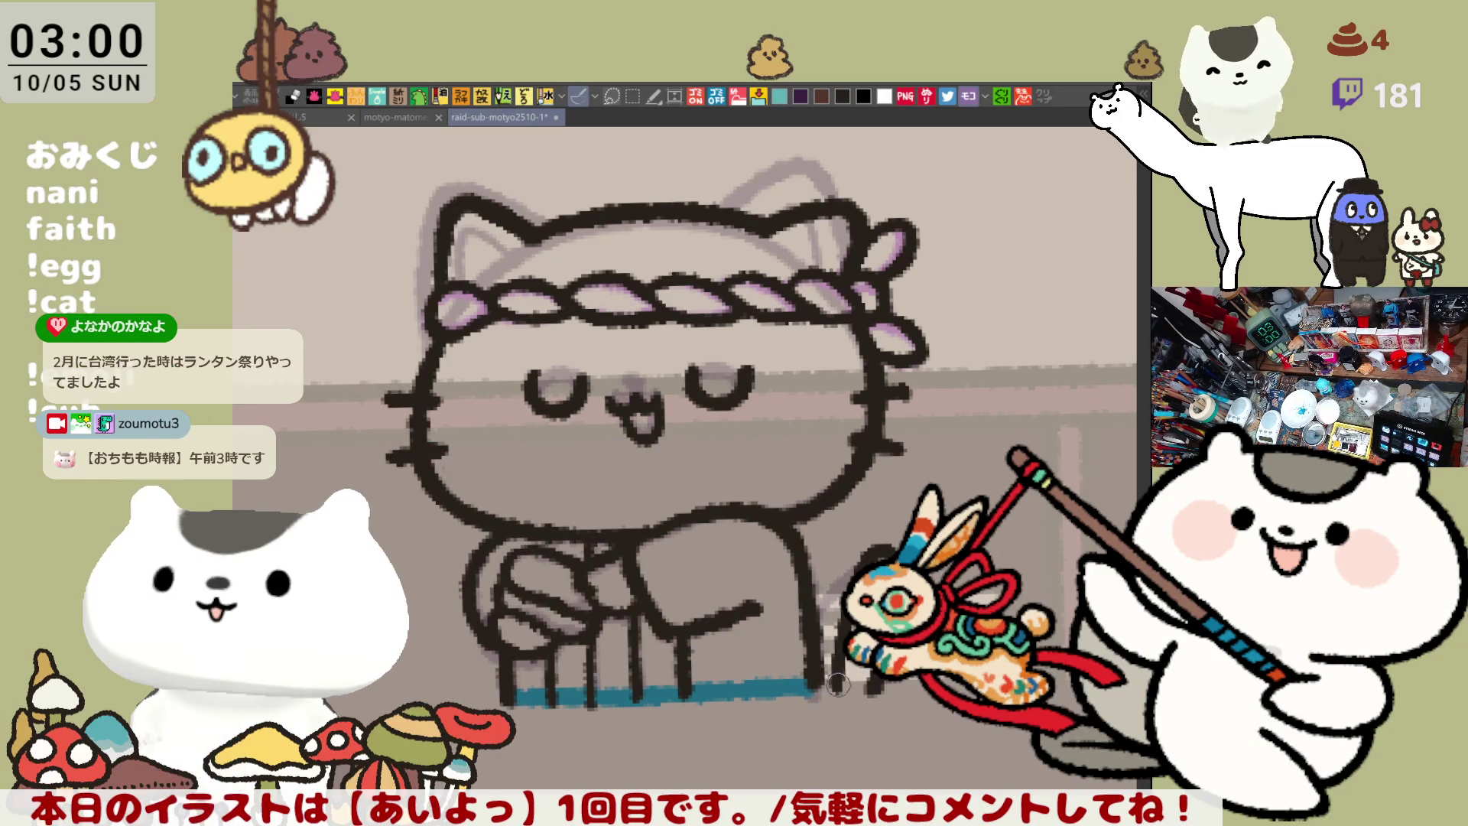
Fill the face, top of the head, collar and paw white
{"action": "mouse_move", "coordinate": [740, 93]}
{"action": "left_mouse_down"}
{"action": "mouse_move", "coordinate": [694, 134]}
{"action": "mouse_move", "coordinate": [1086, 505]}
{"action": "left_mouse_up"}
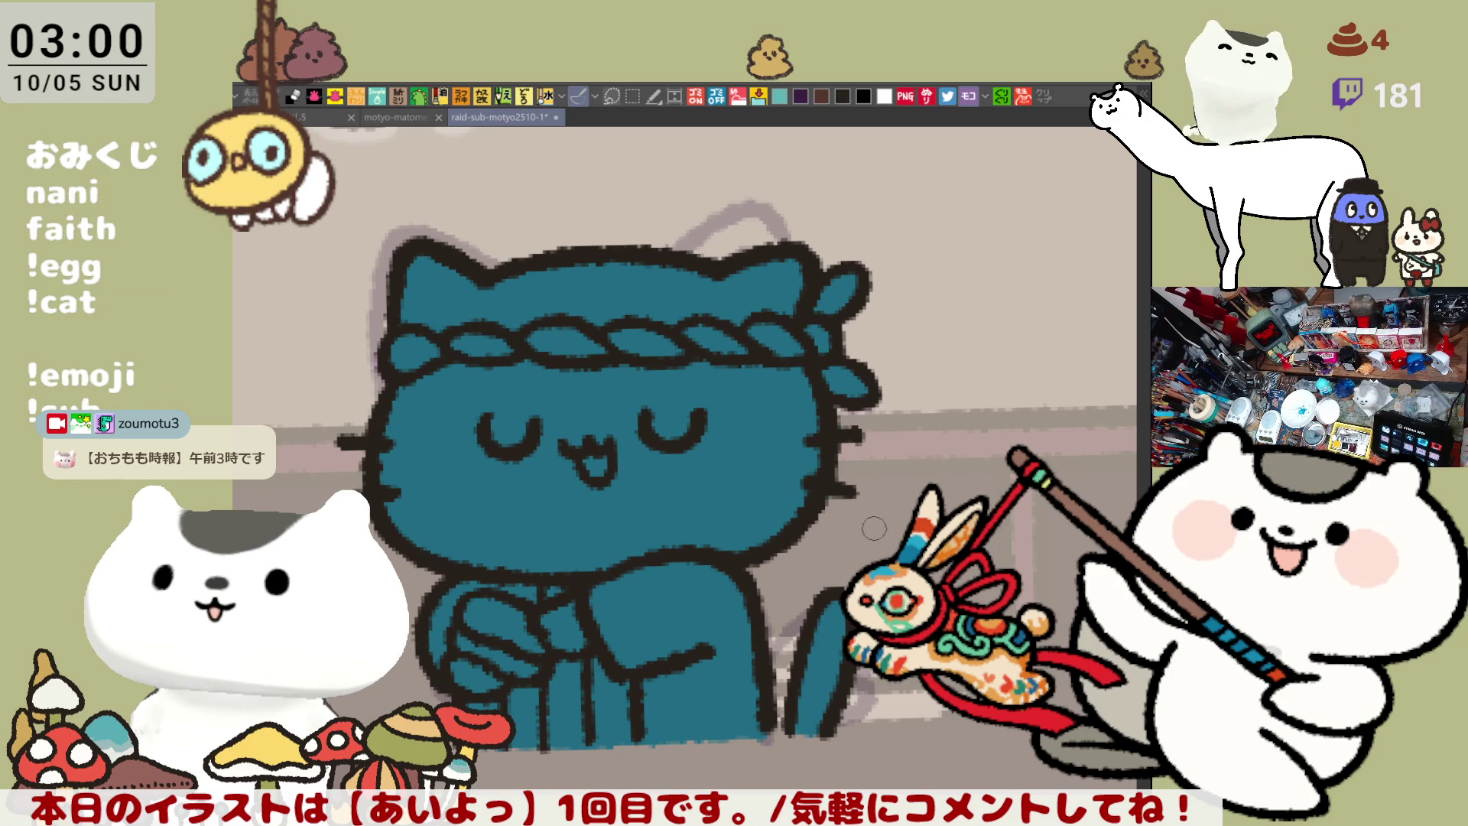
{"action": "left_click", "coordinate": [524, 509]}
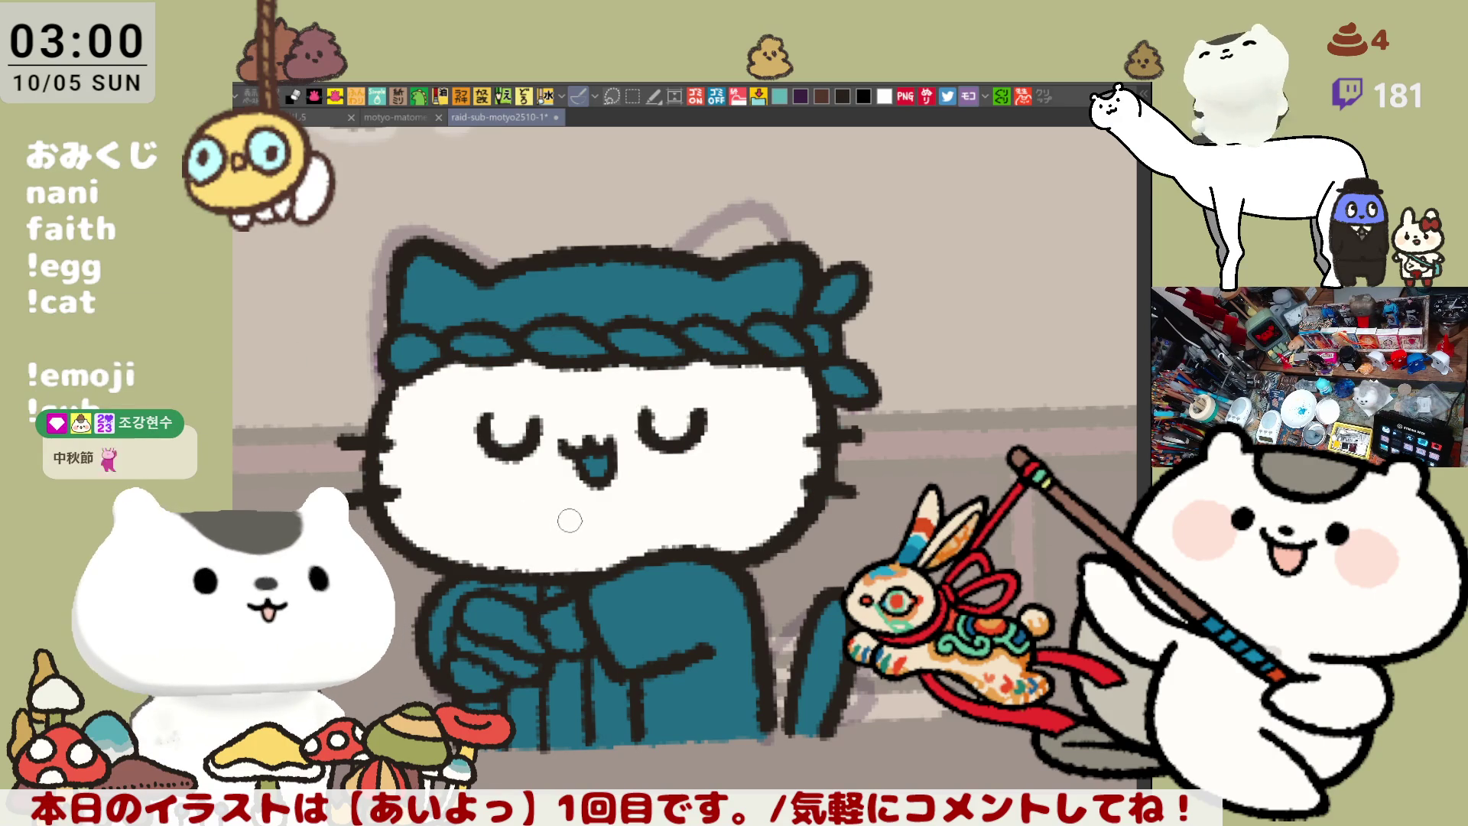
{"action": "left_click", "coordinate": [413, 297]}
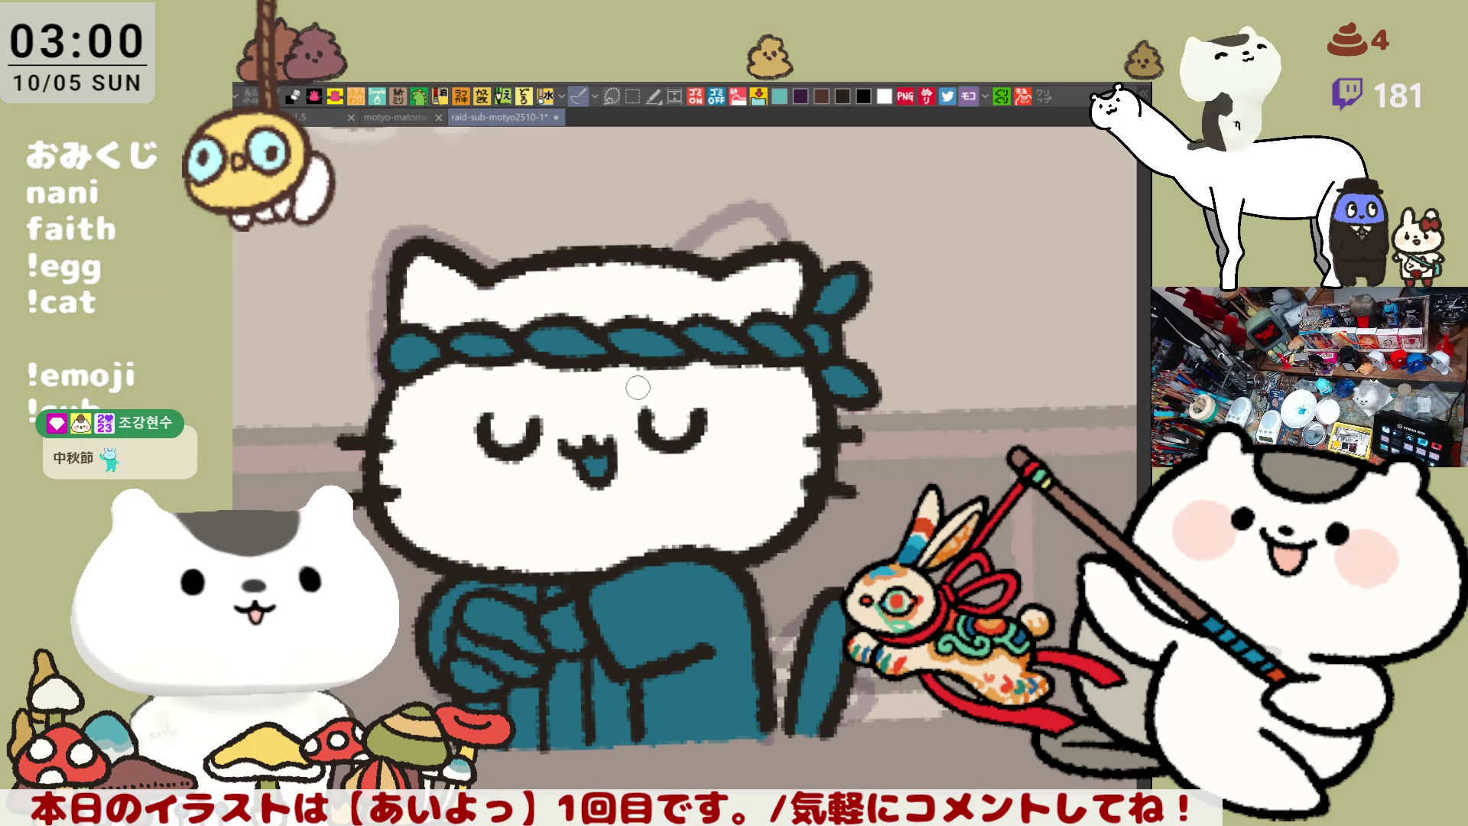
{"action": "left_click", "coordinate": [567, 630]}
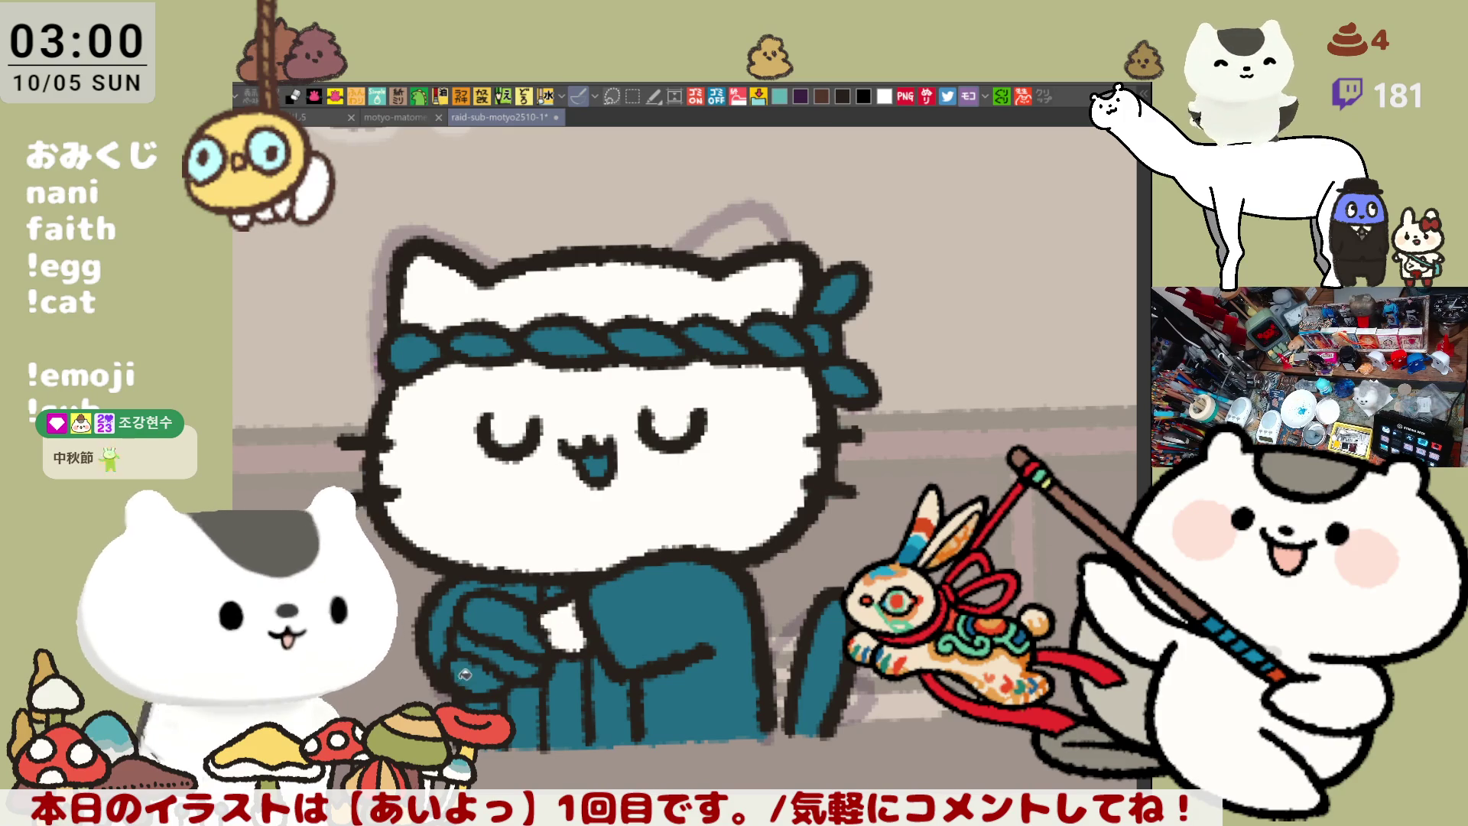
{"action": "left_click", "coordinate": [475, 678]}
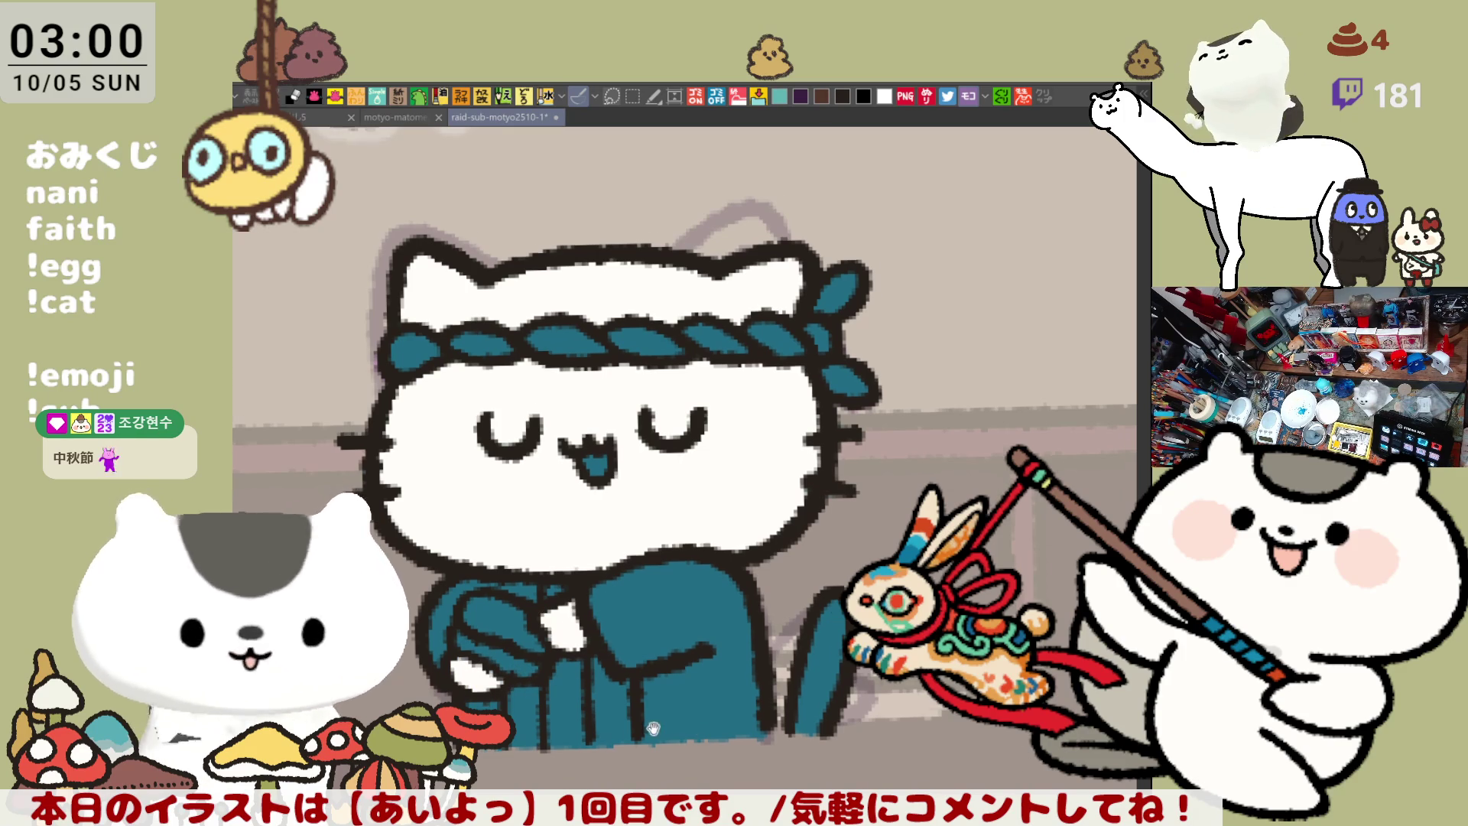
Fill the gaps inside the robe and the strip between its lines dark grey
{"action": "left_click_drag", "start_coordinate": [475, 679], "coordinate": [559, 544]}
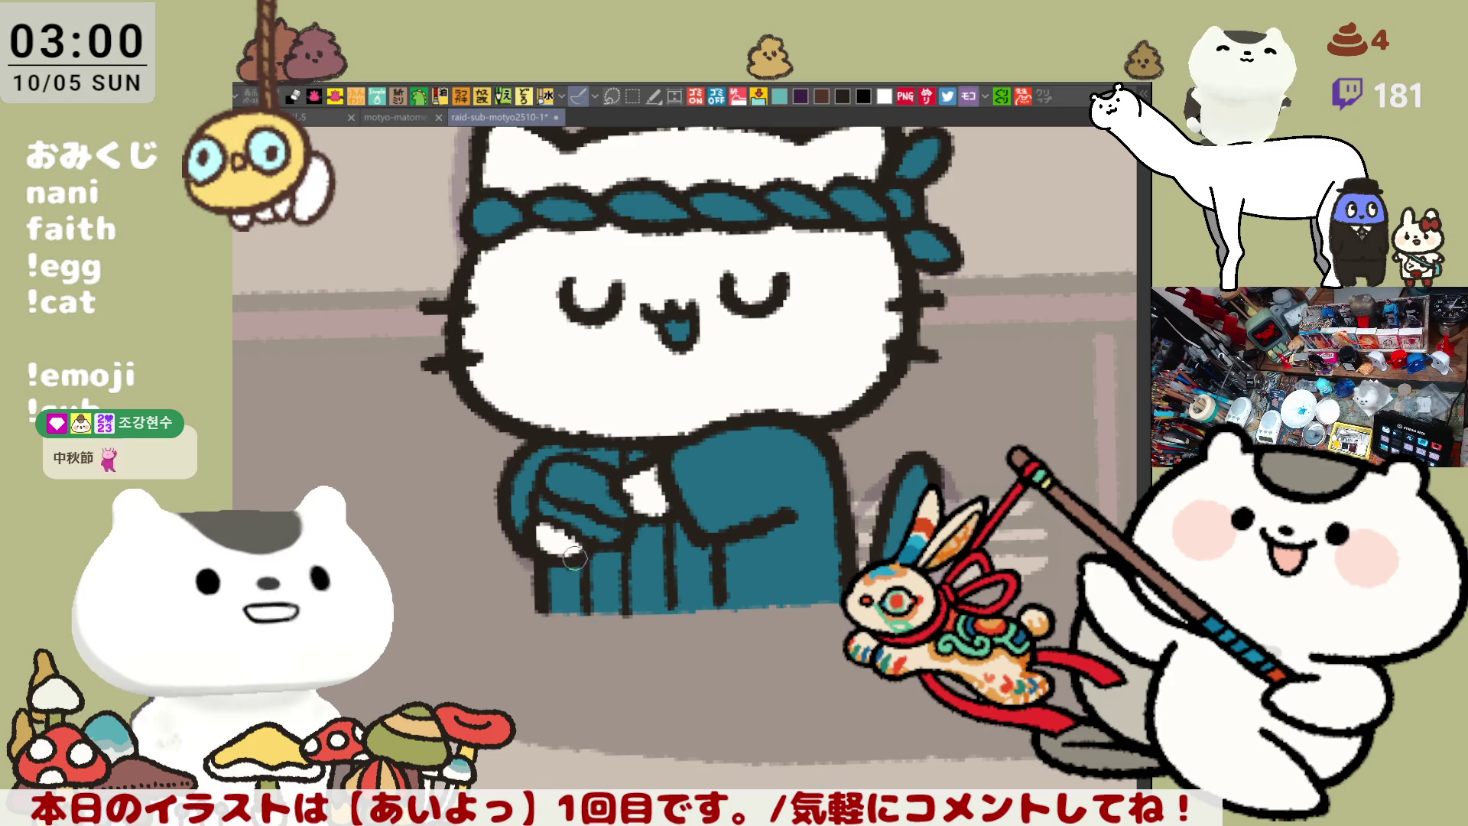
{"action": "left_click_drag", "start_coordinate": [610, 540], "coordinate": [867, 388]}
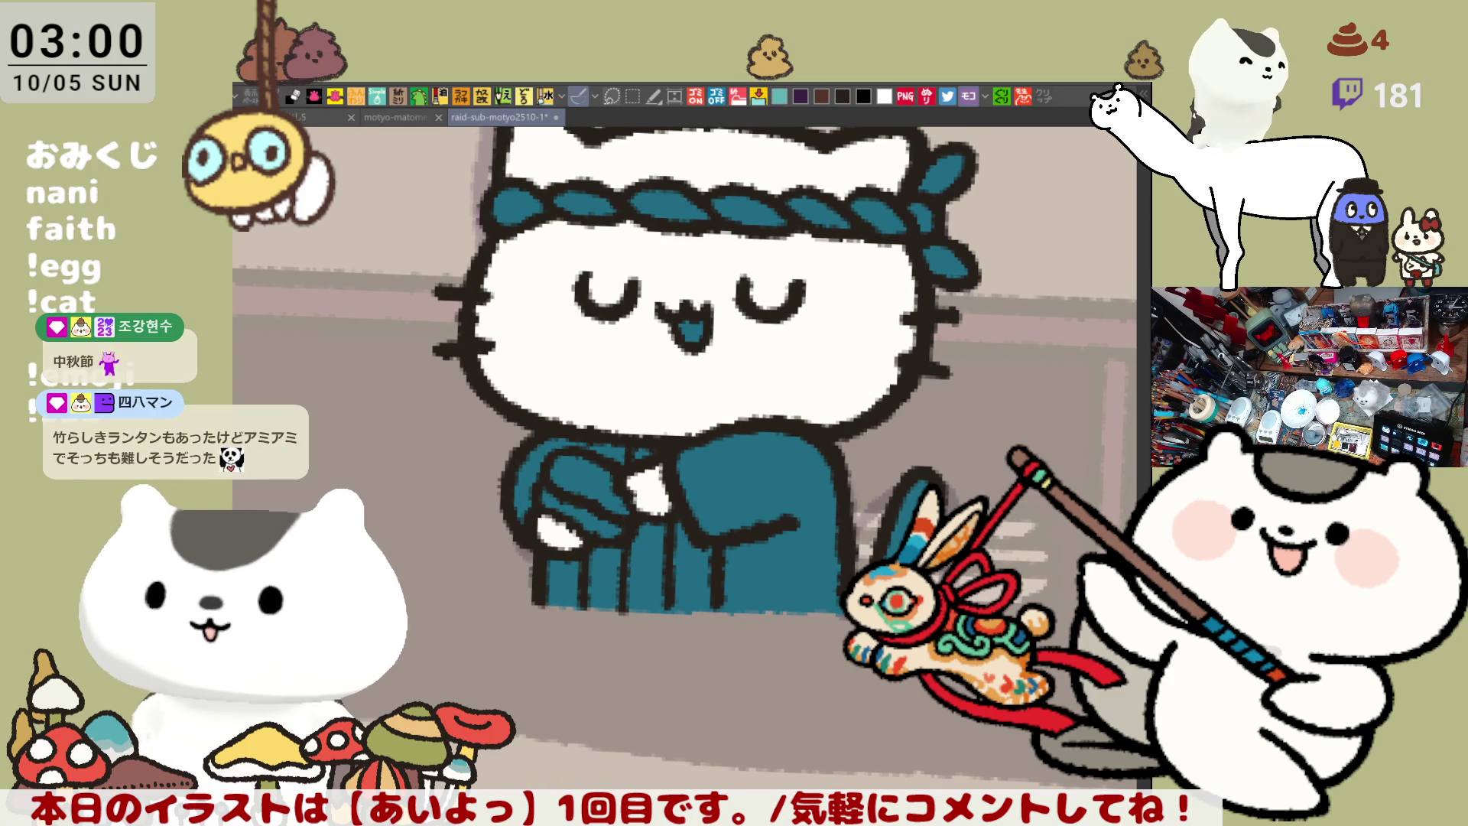
{"action": "left_click_drag", "start_coordinate": [843, 505], "coordinate": [950, 428]}
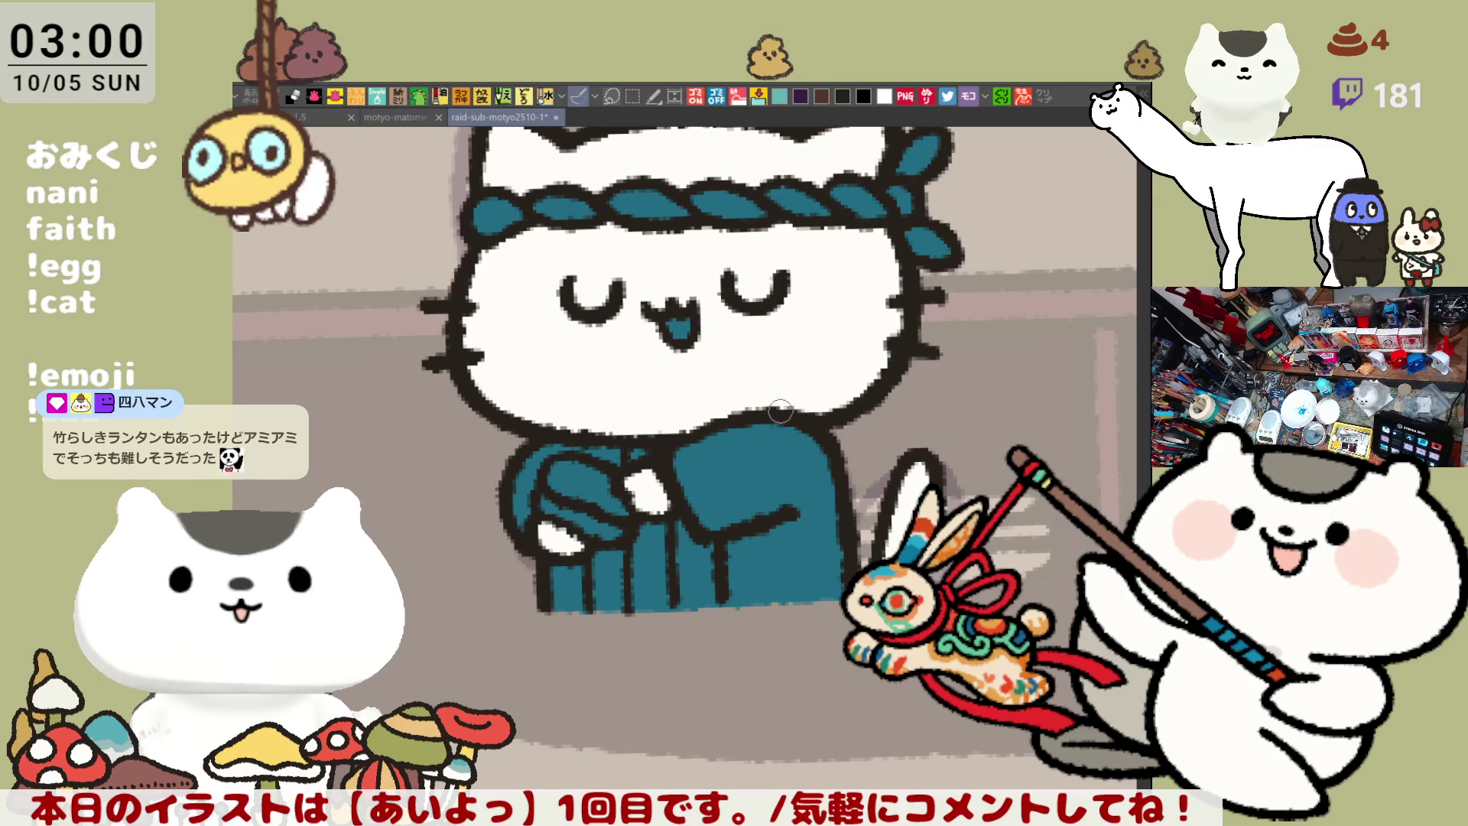
{"action": "scroll", "coordinate": [657, 474], "scroll_direction": "up", "scroll_amount": 3}
{"action": "left_click_drag", "start_coordinate": [674, 603], "coordinate": [650, 612]}
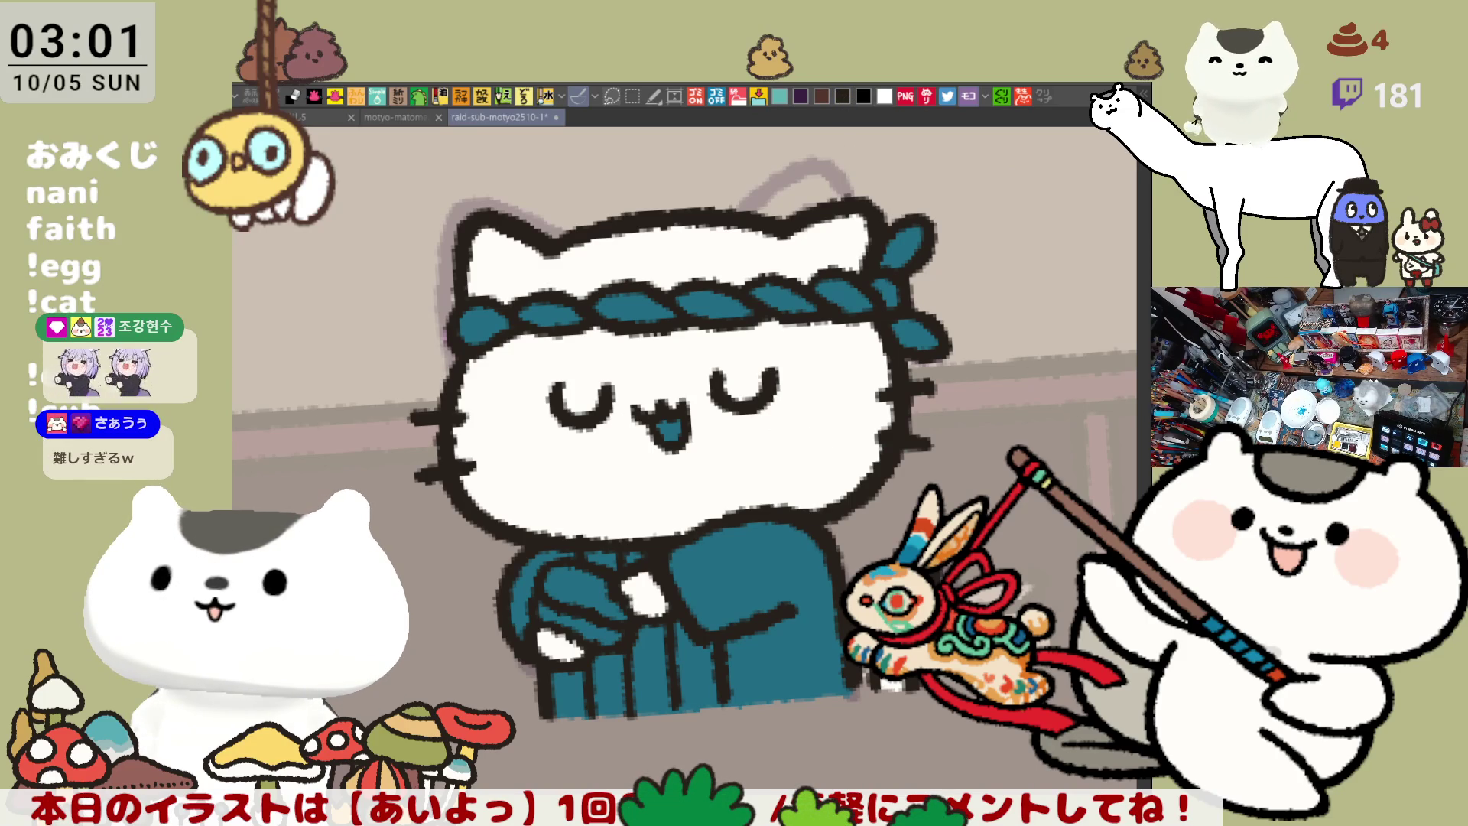
{"action": "key", "text": "ctrl+at"}
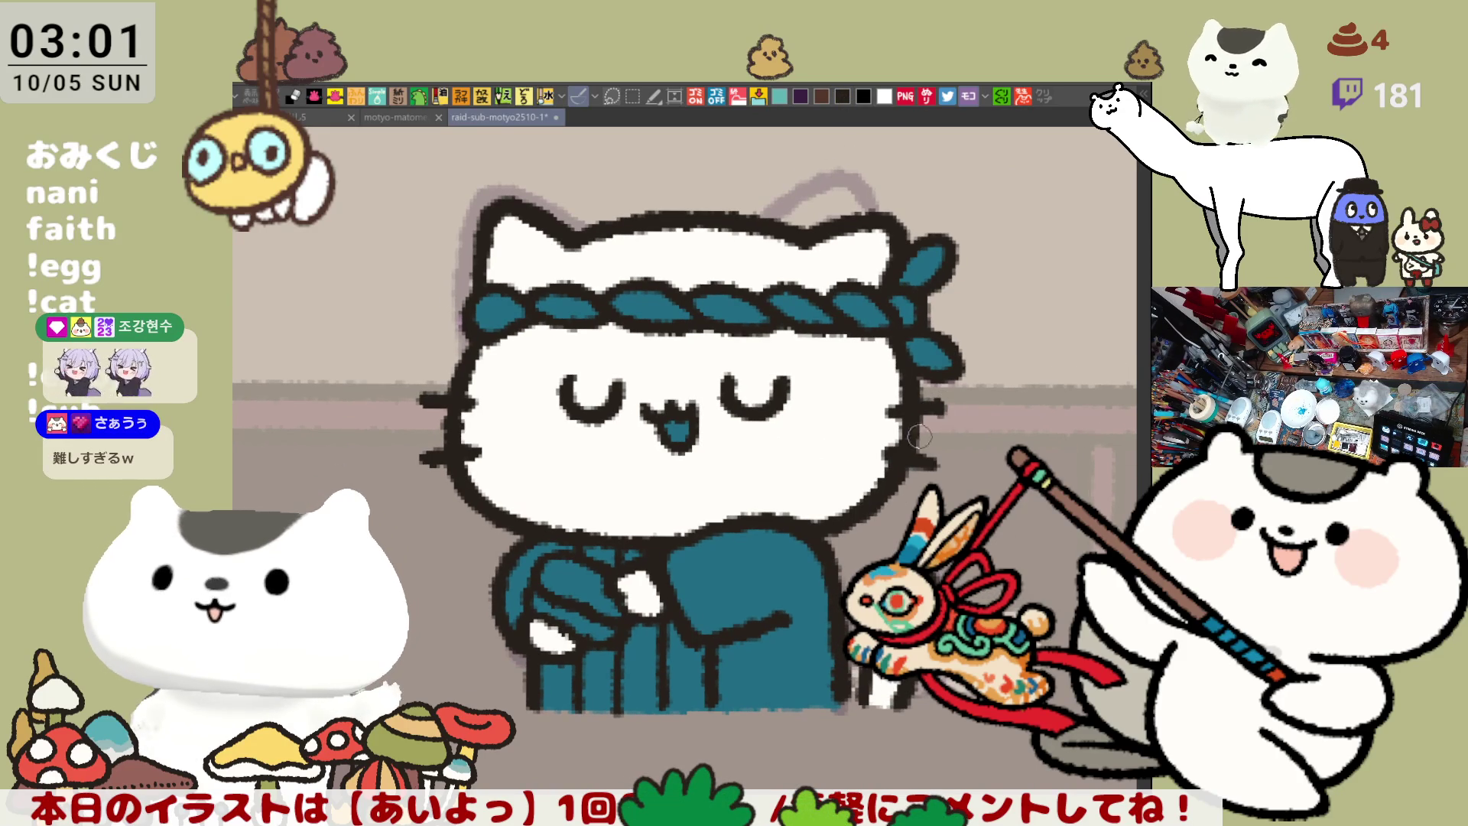
{"action": "left_click_drag", "start_coordinate": [650, 661], "coordinate": [596, 538]}
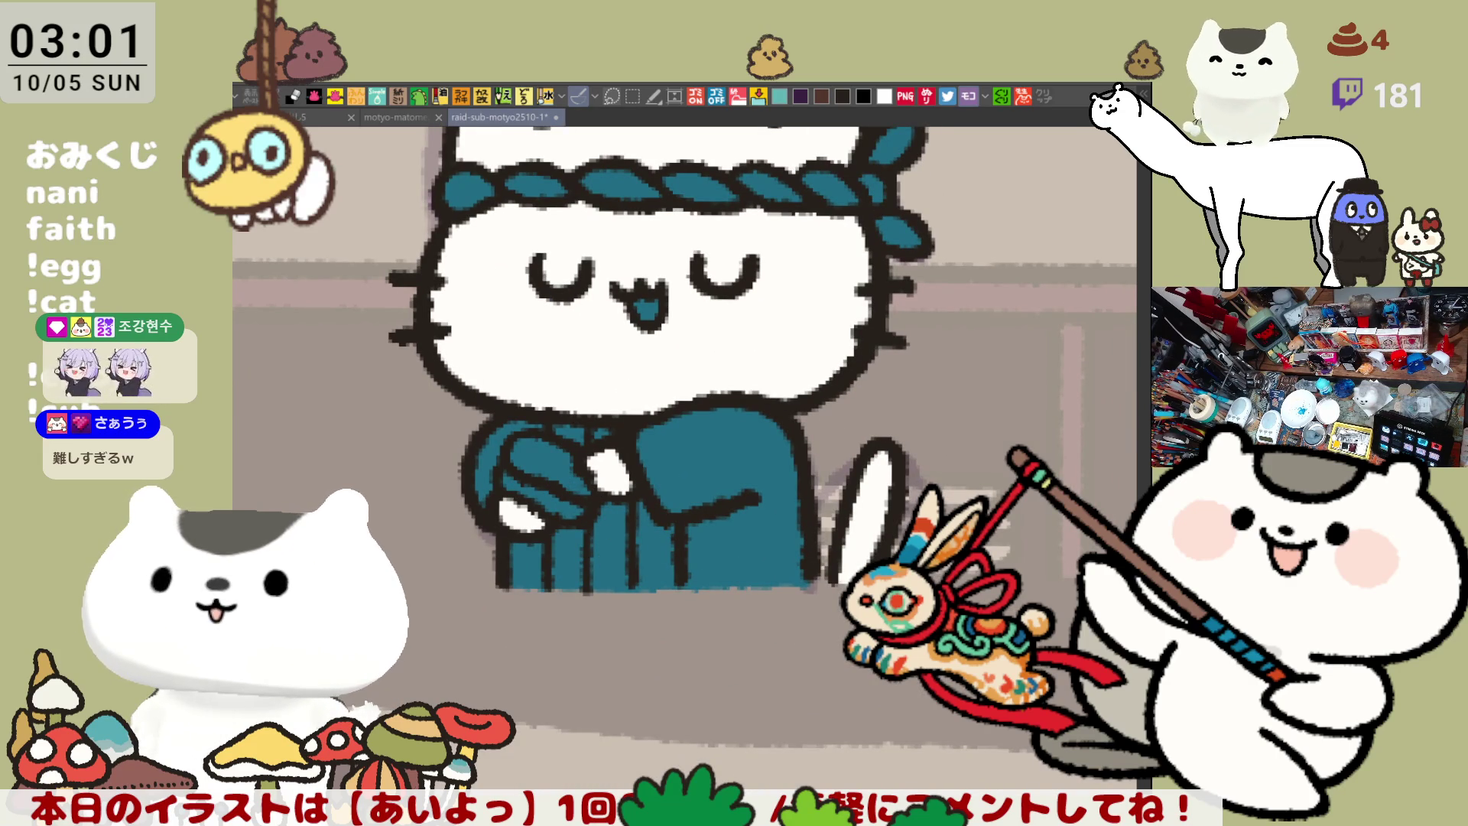
{"action": "left_click", "coordinate": [570, 559]}
{"action": "left_click", "coordinate": [576, 430]}
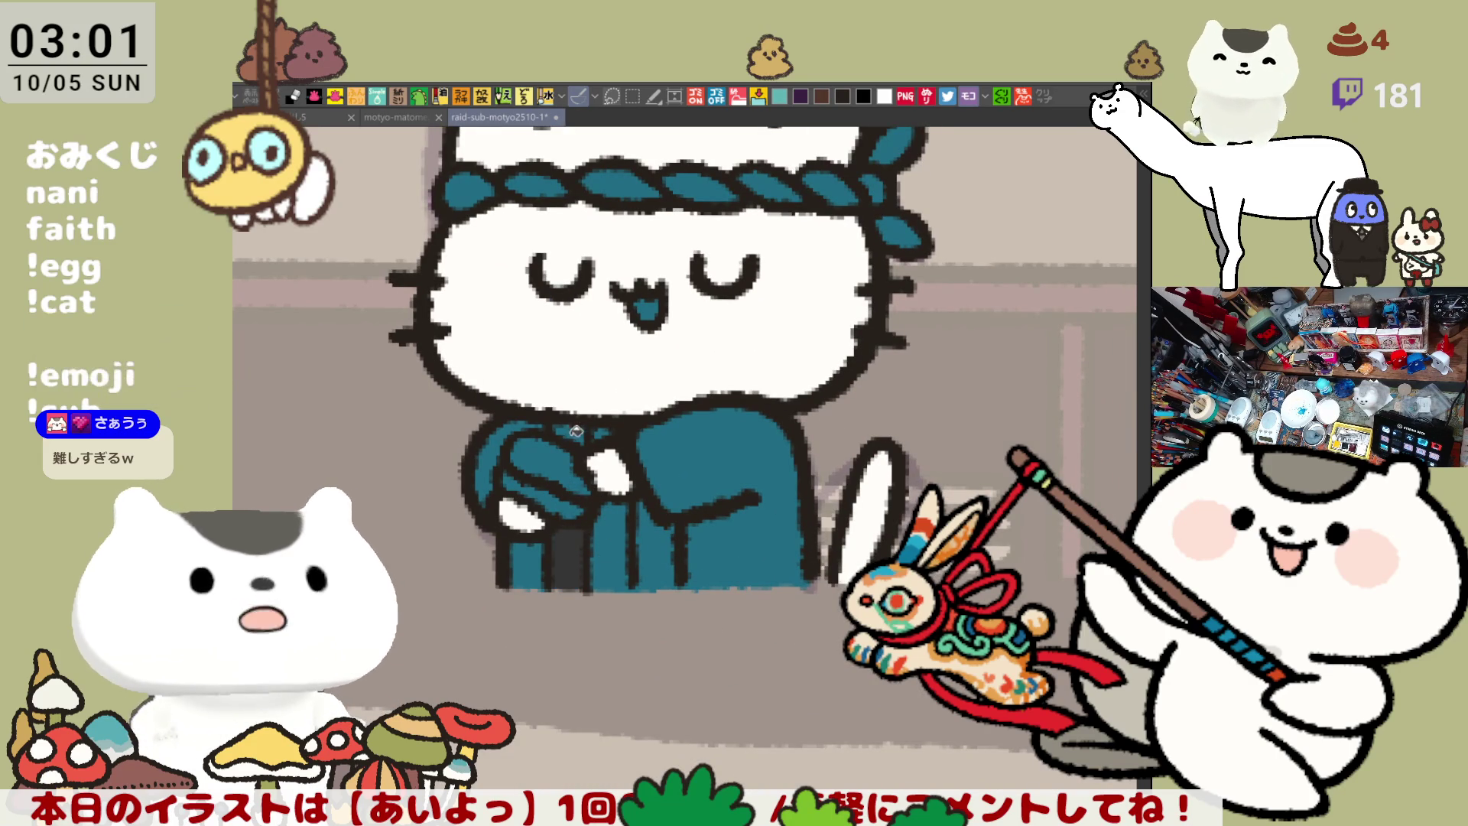
{"action": "left_click", "coordinate": [671, 551]}
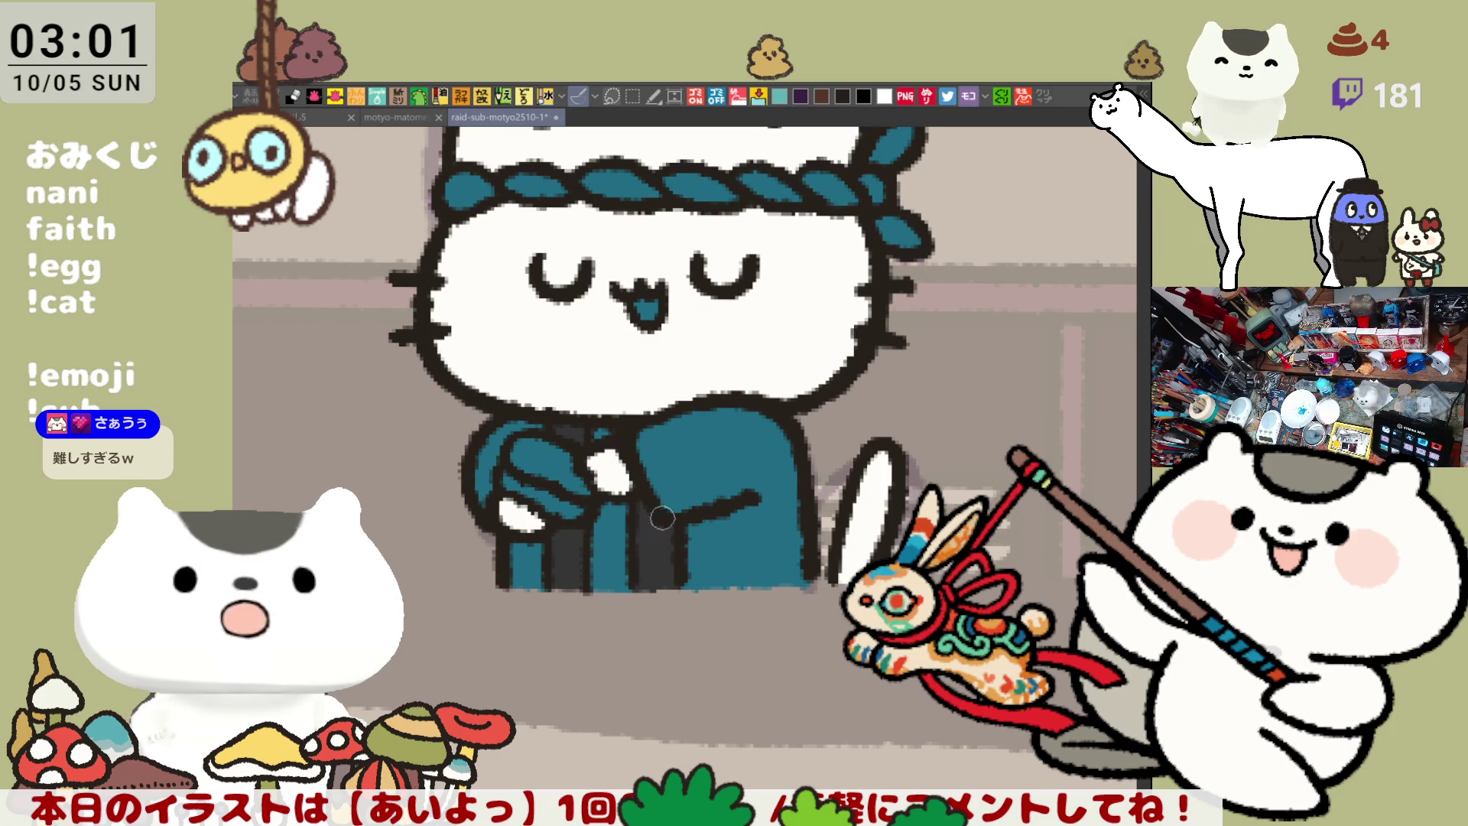
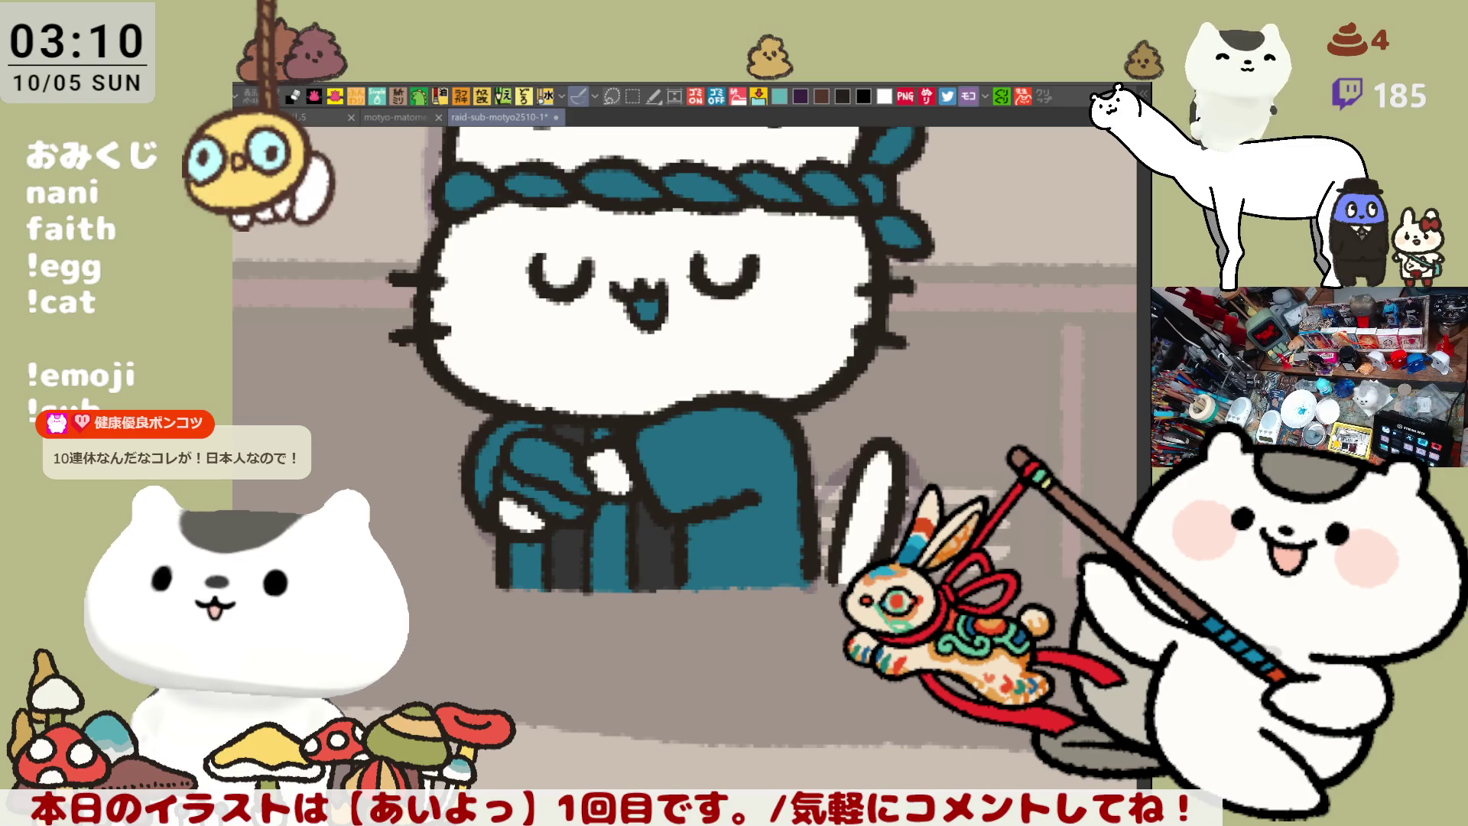
Paint the strip under the cat's robe and the undershirt near the collar pink
{"action": "left_click_drag", "start_coordinate": [558, 435], "coordinate": [634, 503]}
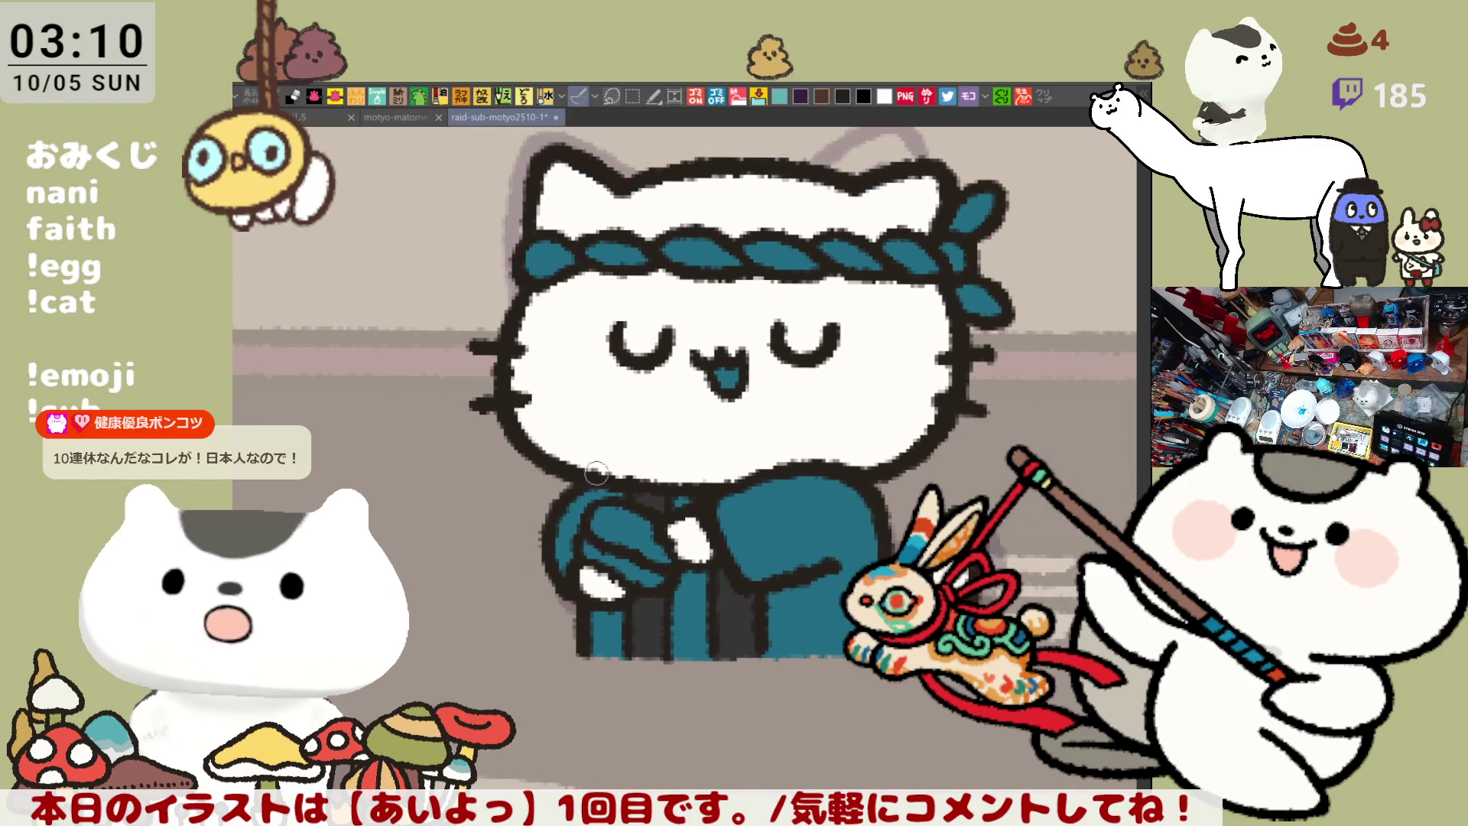
{"action": "left_click_drag", "start_coordinate": [551, 360], "coordinate": [440, 387]}
{"action": "left_click_drag", "start_coordinate": [673, 498], "coordinate": [723, 468]}
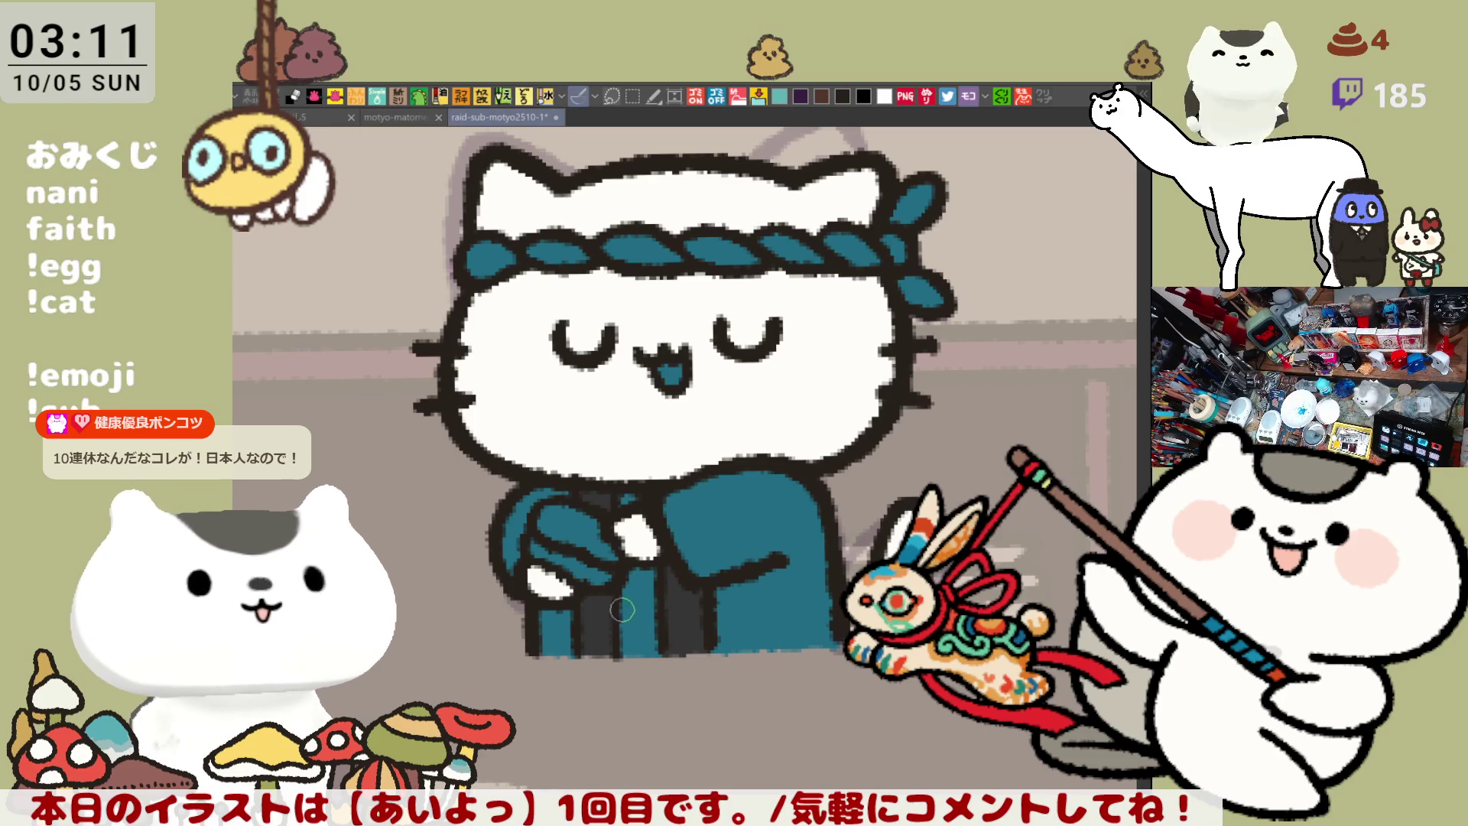
{"action": "mouse_move", "coordinate": [622, 652]}
{"action": "left_mouse_down"}
{"action": "mouse_move", "coordinate": [654, 651]}
{"action": "mouse_move", "coordinate": [635, 652]}
{"action": "mouse_move", "coordinate": [650, 650]}
{"action": "mouse_move", "coordinate": [642, 588]}
{"action": "left_mouse_up"}
{"action": "left_click_drag", "start_coordinate": [654, 514], "coordinate": [629, 497]}
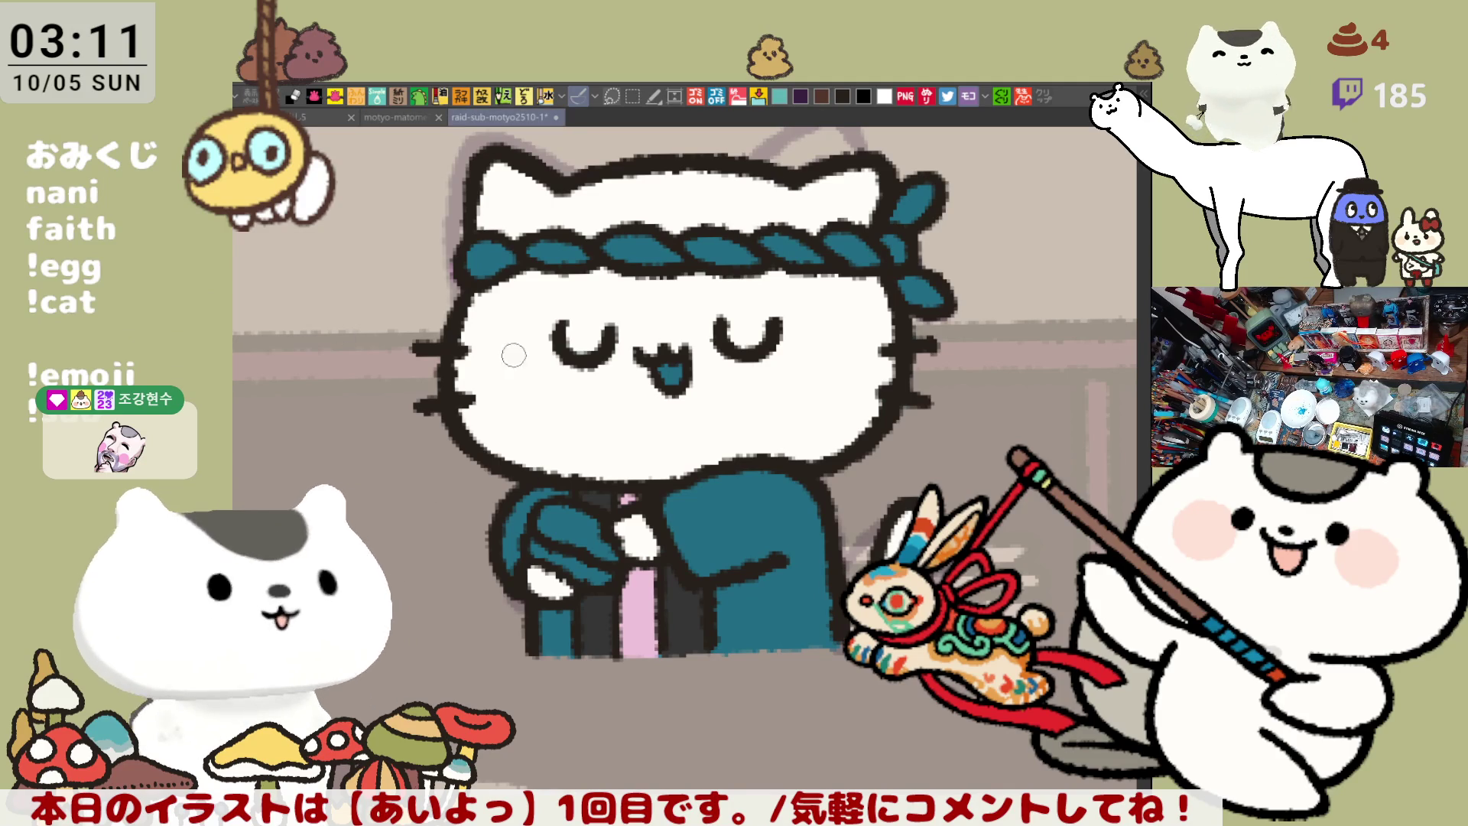
Colour the cat's mouth pink and outline a pink blush ring on the left cheek
{"action": "left_click_drag", "start_coordinate": [663, 378], "coordinate": [670, 354]}
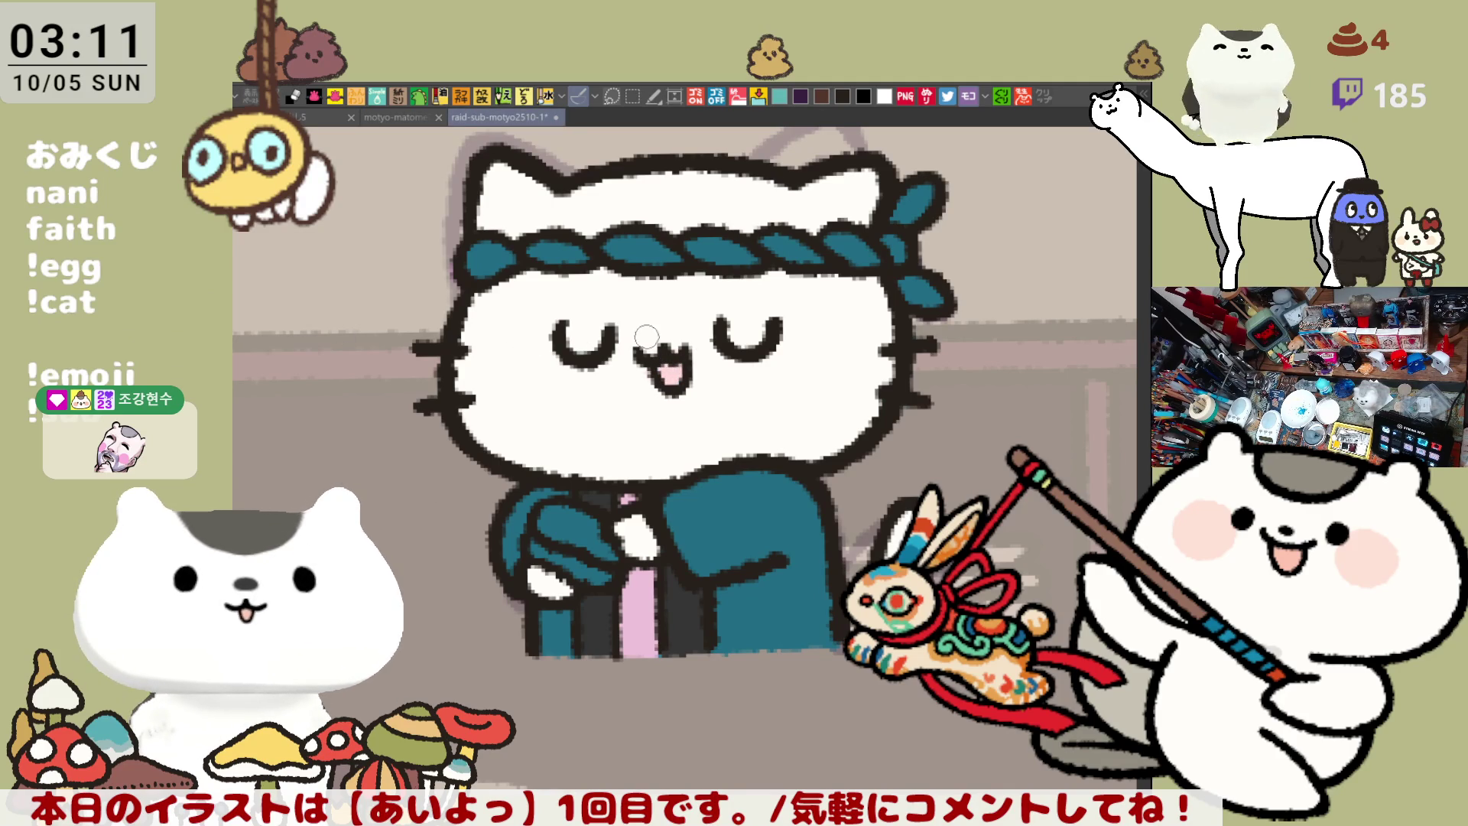
{"action": "mouse_move", "coordinate": [530, 324]}
{"action": "left_mouse_down"}
{"action": "mouse_move", "coordinate": [556, 392]}
{"action": "mouse_move", "coordinate": [499, 321]}
{"action": "mouse_move", "coordinate": [562, 336]}
{"action": "mouse_move", "coordinate": [535, 402]}
{"action": "mouse_move", "coordinate": [478, 359]}
{"action": "mouse_move", "coordinate": [555, 329]}
{"action": "left_mouse_up"}
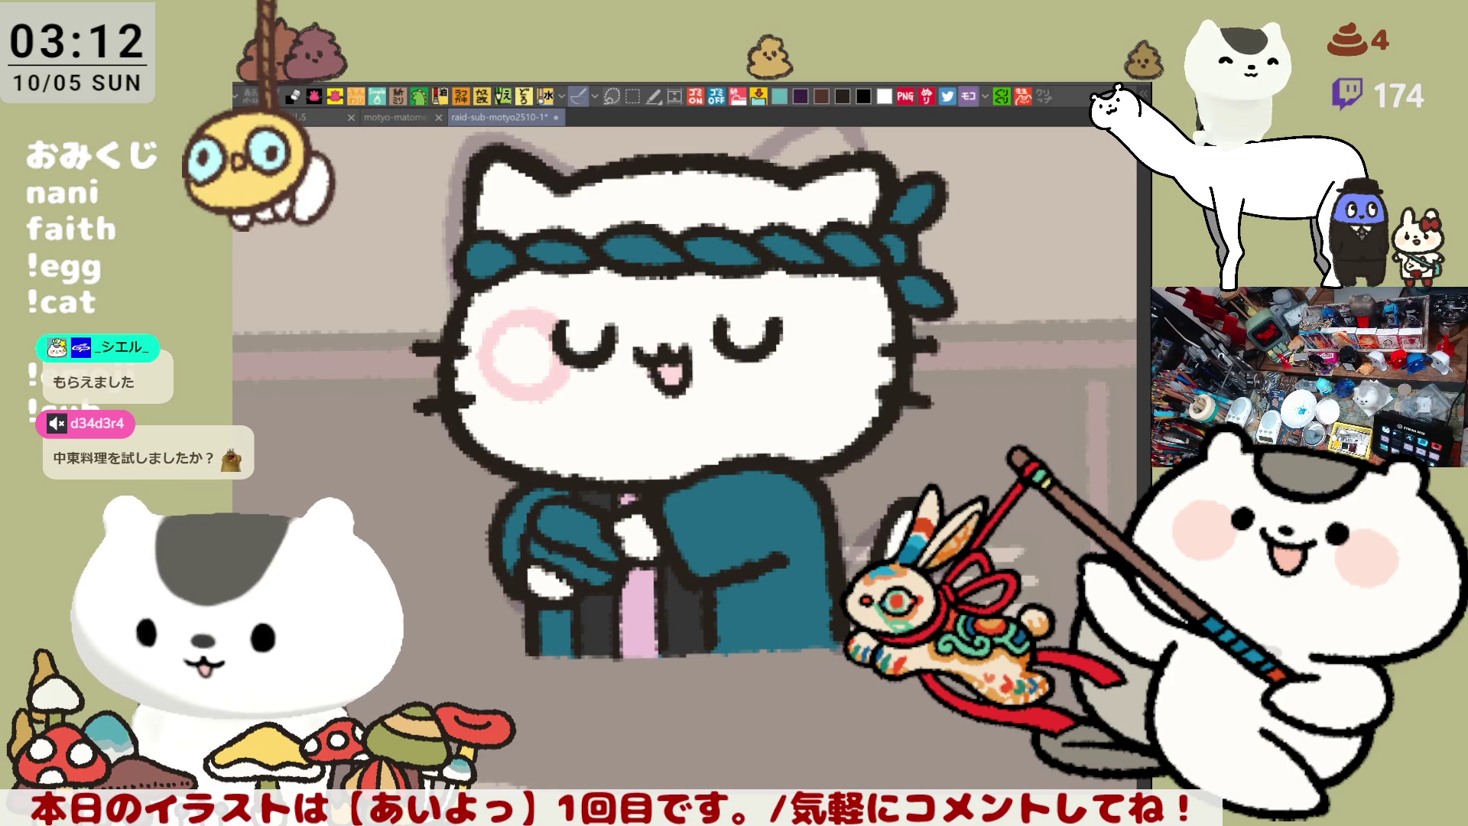
{"action": "left_click_drag", "start_coordinate": [526, 358], "coordinate": [564, 342]}
Fill the left cheek's blush ring with pink and paint a matching blush on the right cheek
{"action": "left_click", "coordinate": [564, 342]}
{"action": "key", "text": "b"}
{"action": "mouse_move", "coordinate": [832, 313]}
{"action": "left_mouse_down"}
{"action": "mouse_move", "coordinate": [841, 386]}
{"action": "mouse_move", "coordinate": [860, 302]}
{"action": "mouse_move", "coordinate": [822, 302]}
{"action": "mouse_move", "coordinate": [879, 372]}
{"action": "mouse_move", "coordinate": [796, 356]}
{"action": "left_mouse_up"}
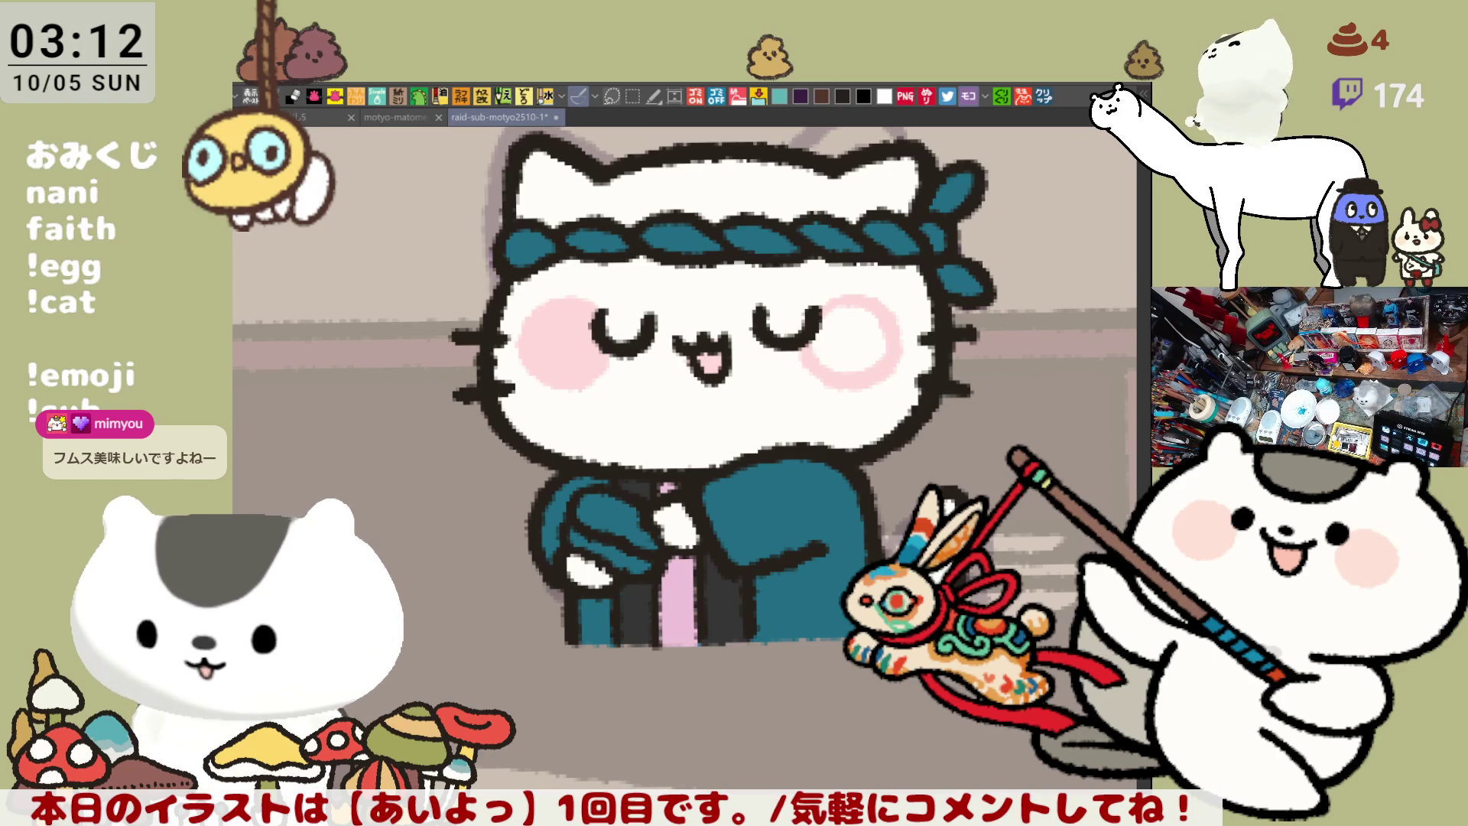
{"action": "left_click", "coordinate": [1045, 97]}
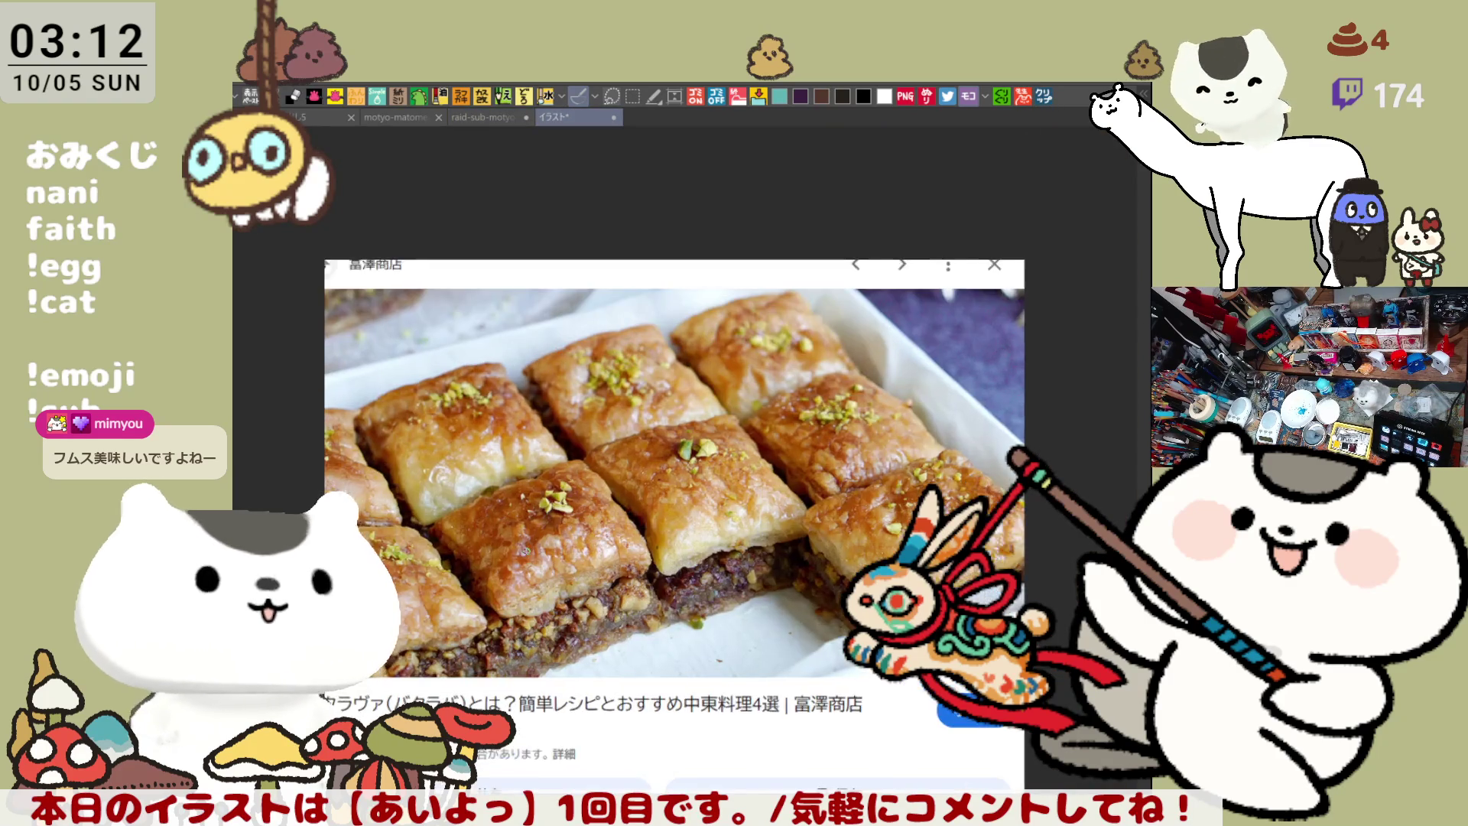
{"action": "scroll", "coordinate": [524, 546], "scroll_direction": "up", "scroll_amount": 5}
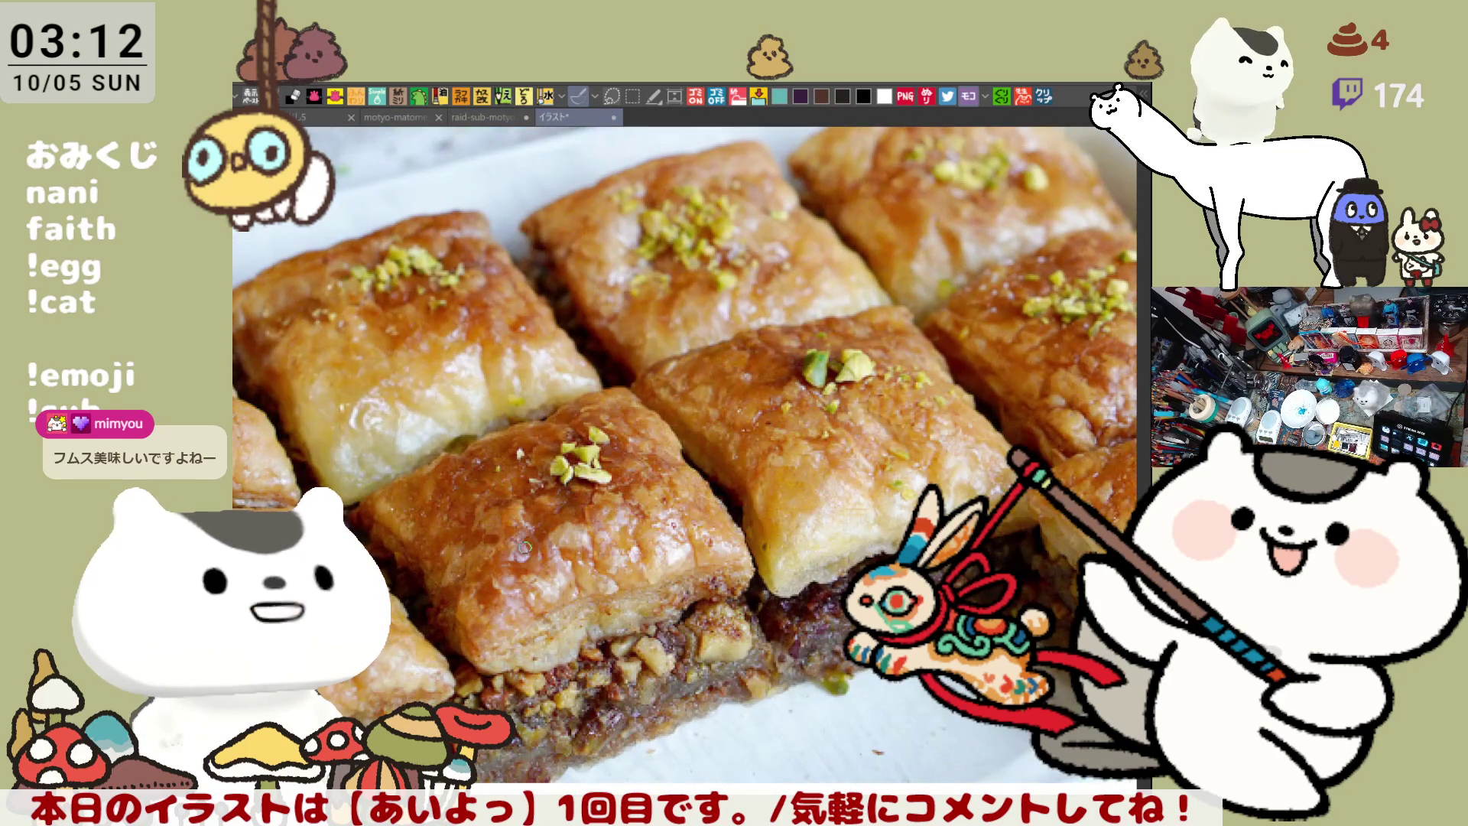
{"action": "scroll", "coordinate": [524, 546], "scroll_direction": "up", "scroll_amount": 2}
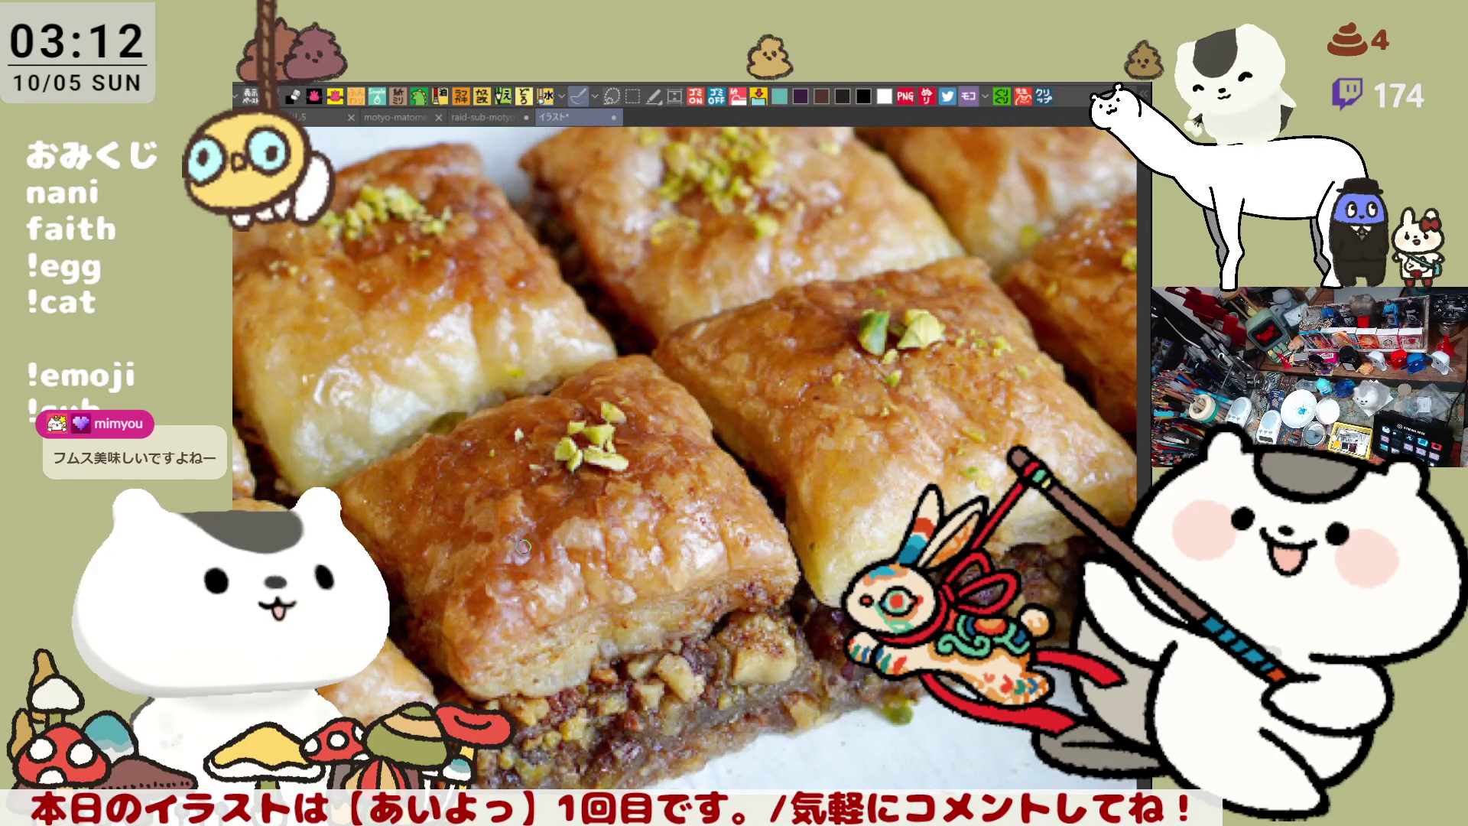
{"action": "scroll", "coordinate": [525, 546], "scroll_direction": "down", "scroll_amount": 1}
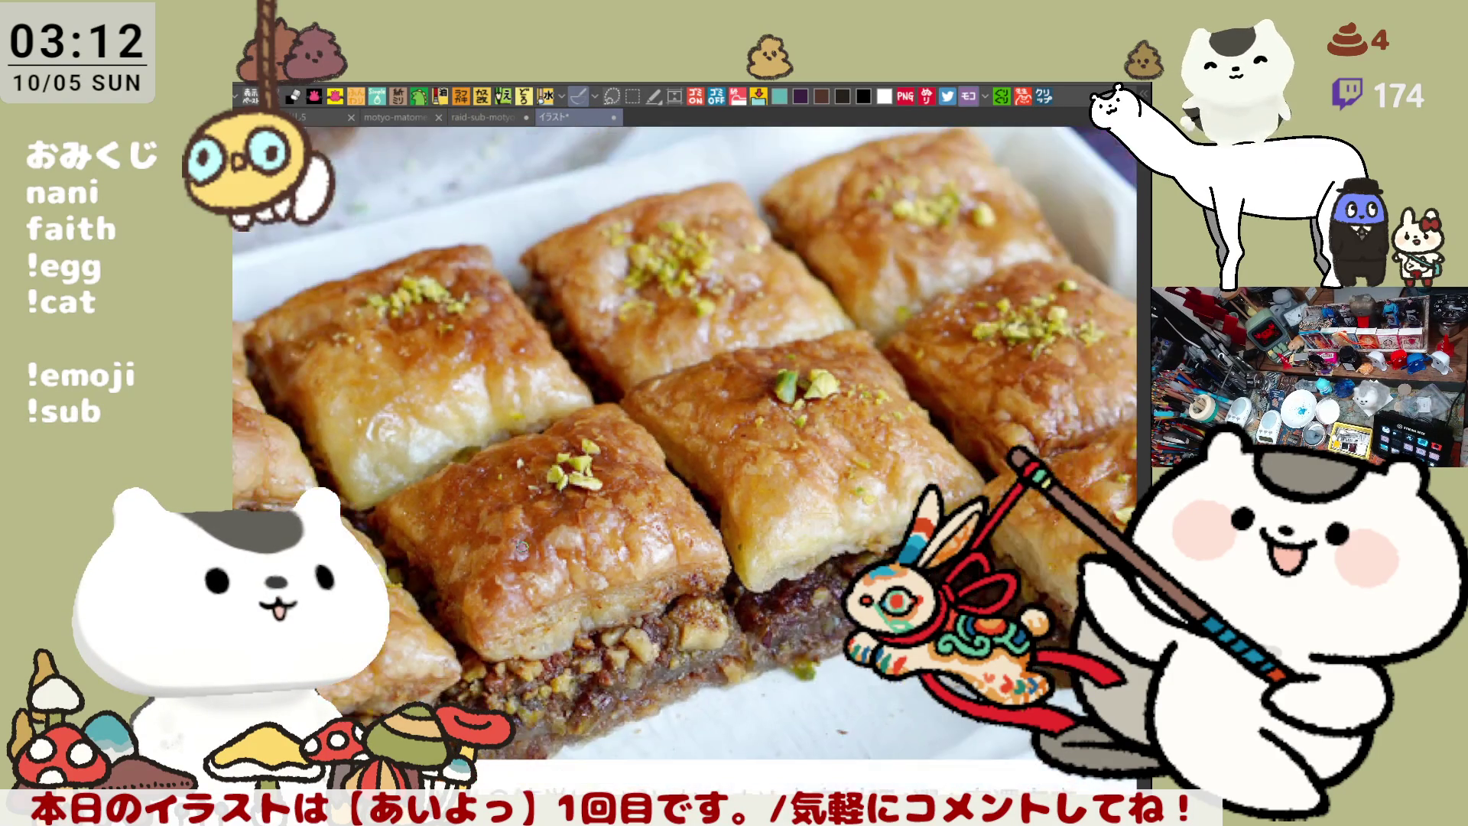
{"action": "scroll", "coordinate": [523, 544], "scroll_direction": "down", "scroll_amount": 2}
{"action": "scroll", "coordinate": [520, 544], "scroll_direction": "down", "scroll_amount": 1}
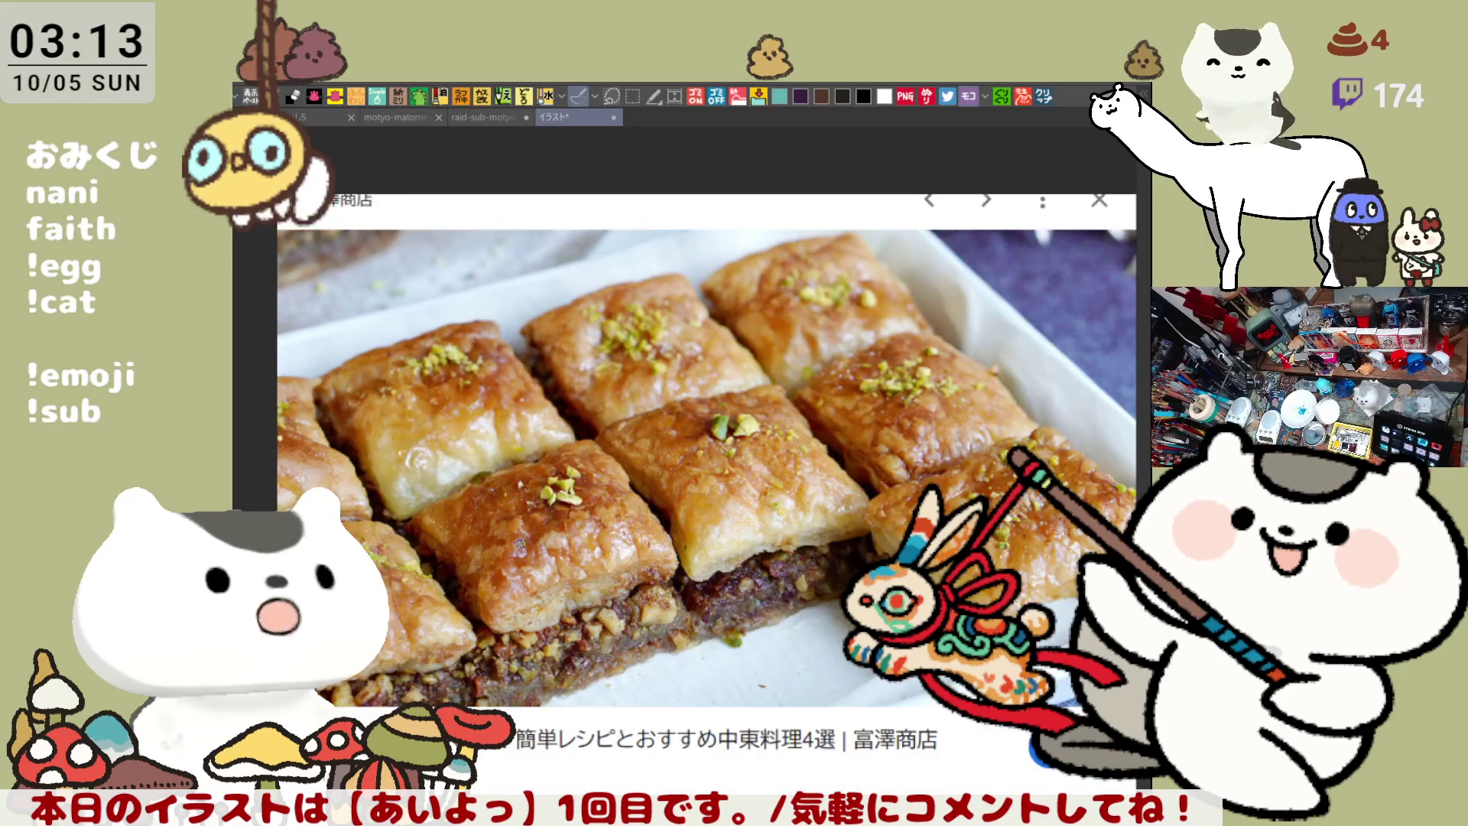
{"action": "scroll", "coordinate": [520, 545], "scroll_direction": "up", "scroll_amount": 1}
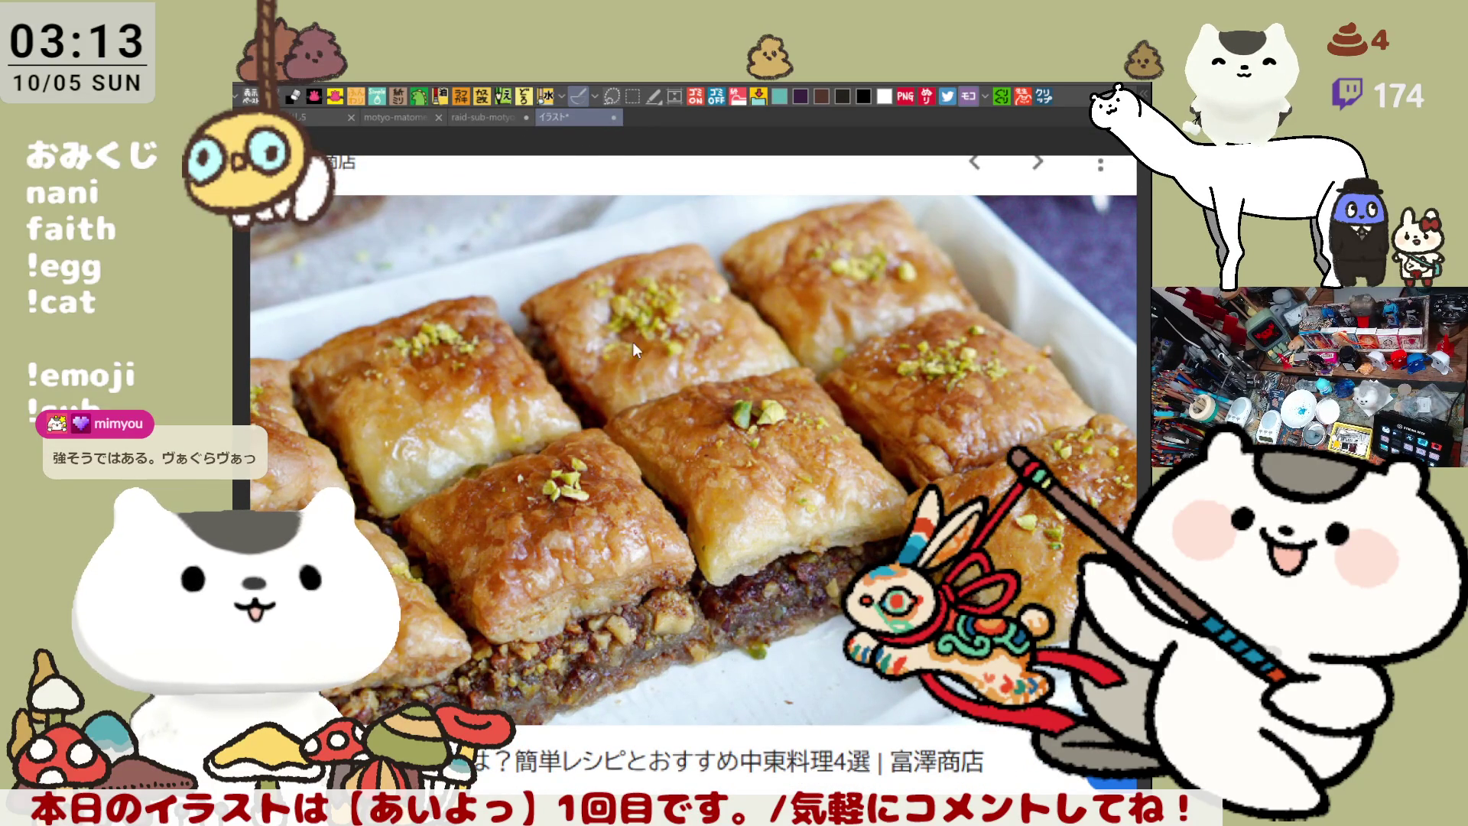
{"action": "key", "text": "ctrl+w"}
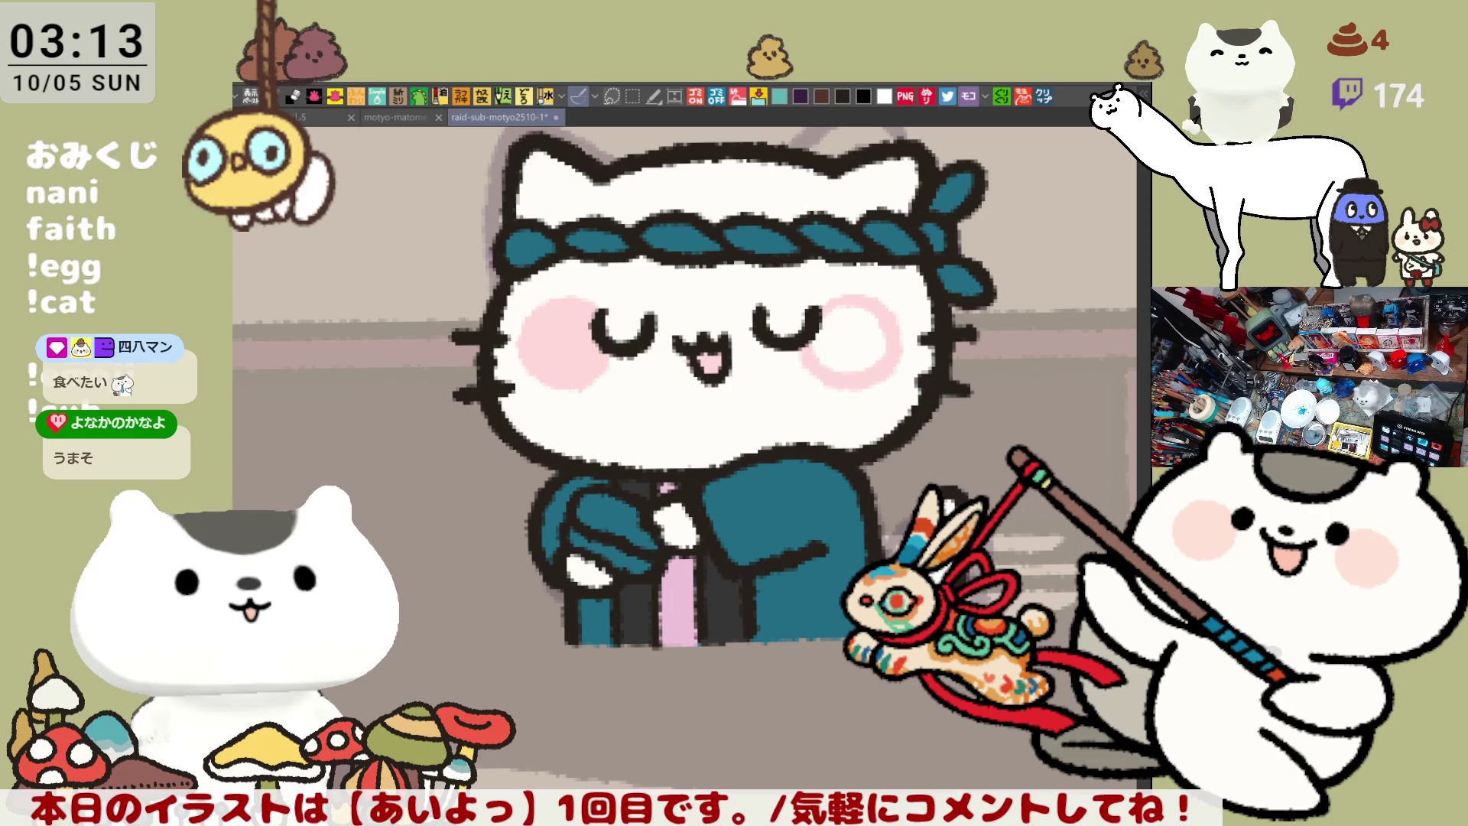
Paint a yellow piece in the cat's paws in front of its teal robe
{"action": "left_click_drag", "start_coordinate": [845, 442], "coordinate": [872, 448]}
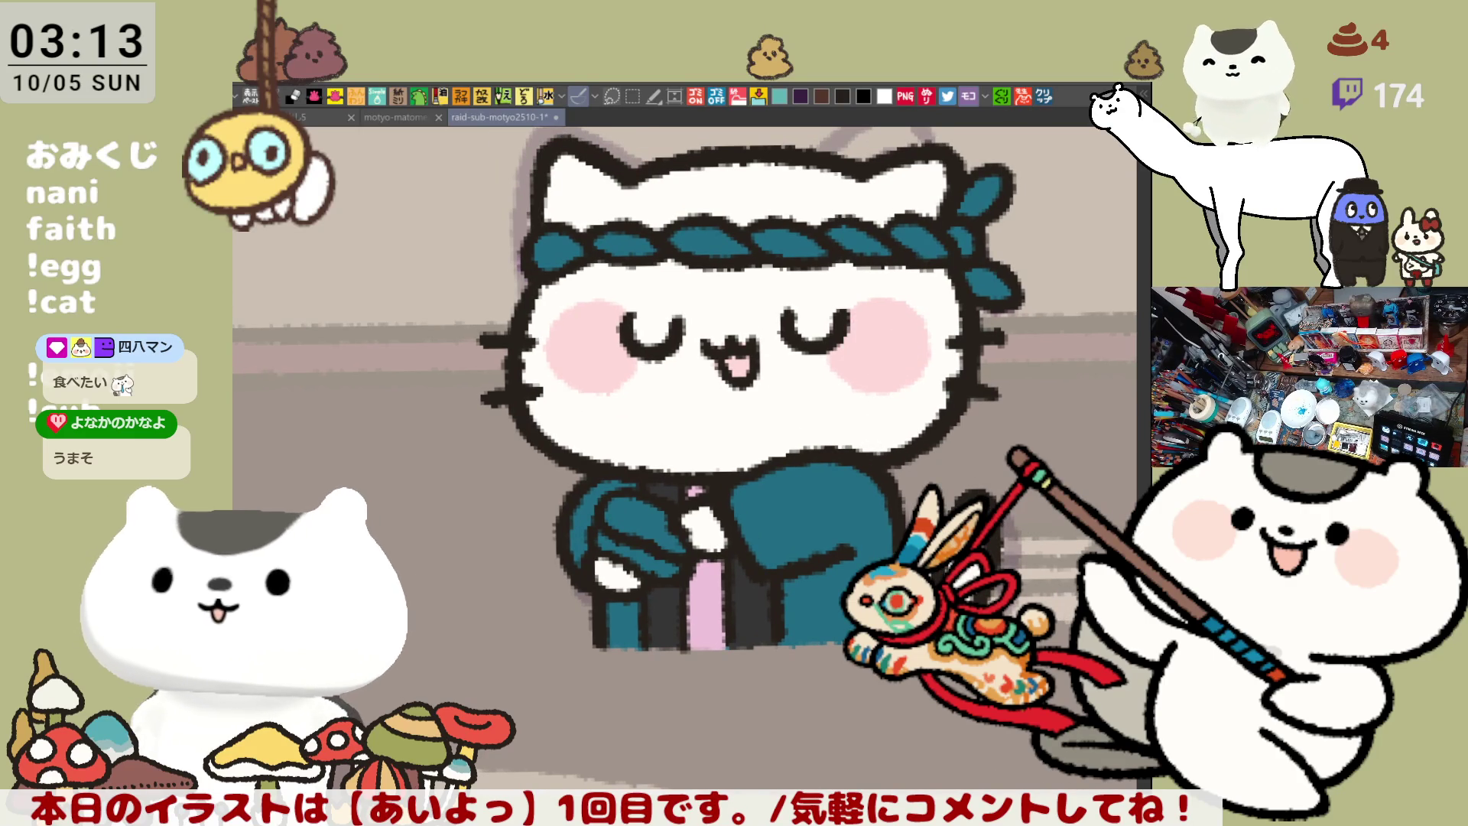
{"action": "mouse_move", "coordinate": [612, 516]}
{"action": "left_mouse_down"}
{"action": "mouse_move", "coordinate": [681, 545]}
{"action": "mouse_move", "coordinate": [661, 550]}
{"action": "mouse_move", "coordinate": [677, 539]}
{"action": "left_mouse_up"}
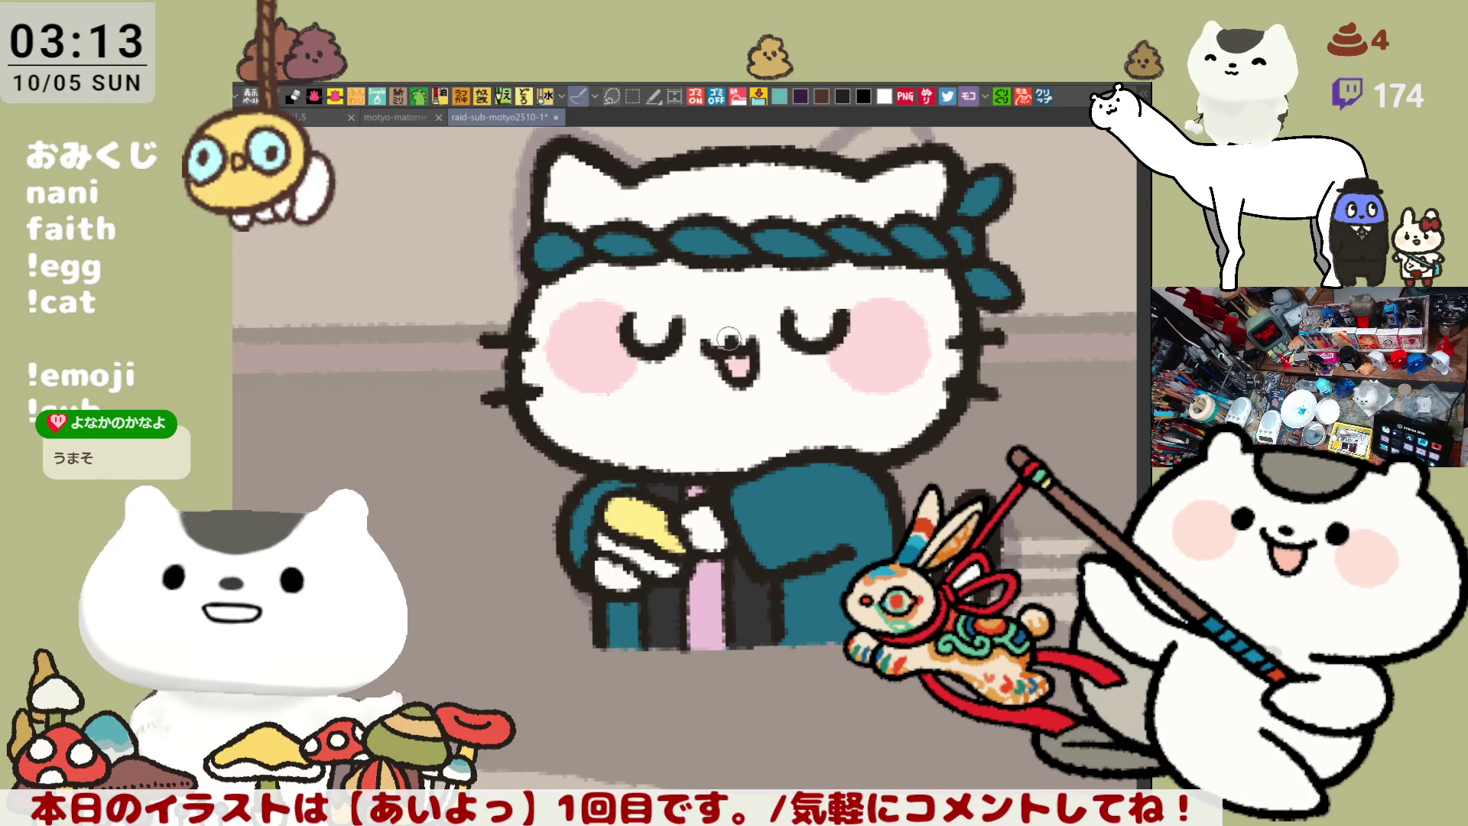
{"action": "mouse_move", "coordinate": [738, 327]}
{"action": "left_mouse_down"}
{"action": "mouse_move", "coordinate": [646, 519]}
{"action": "mouse_move", "coordinate": [677, 442]}
{"action": "left_mouse_up"}
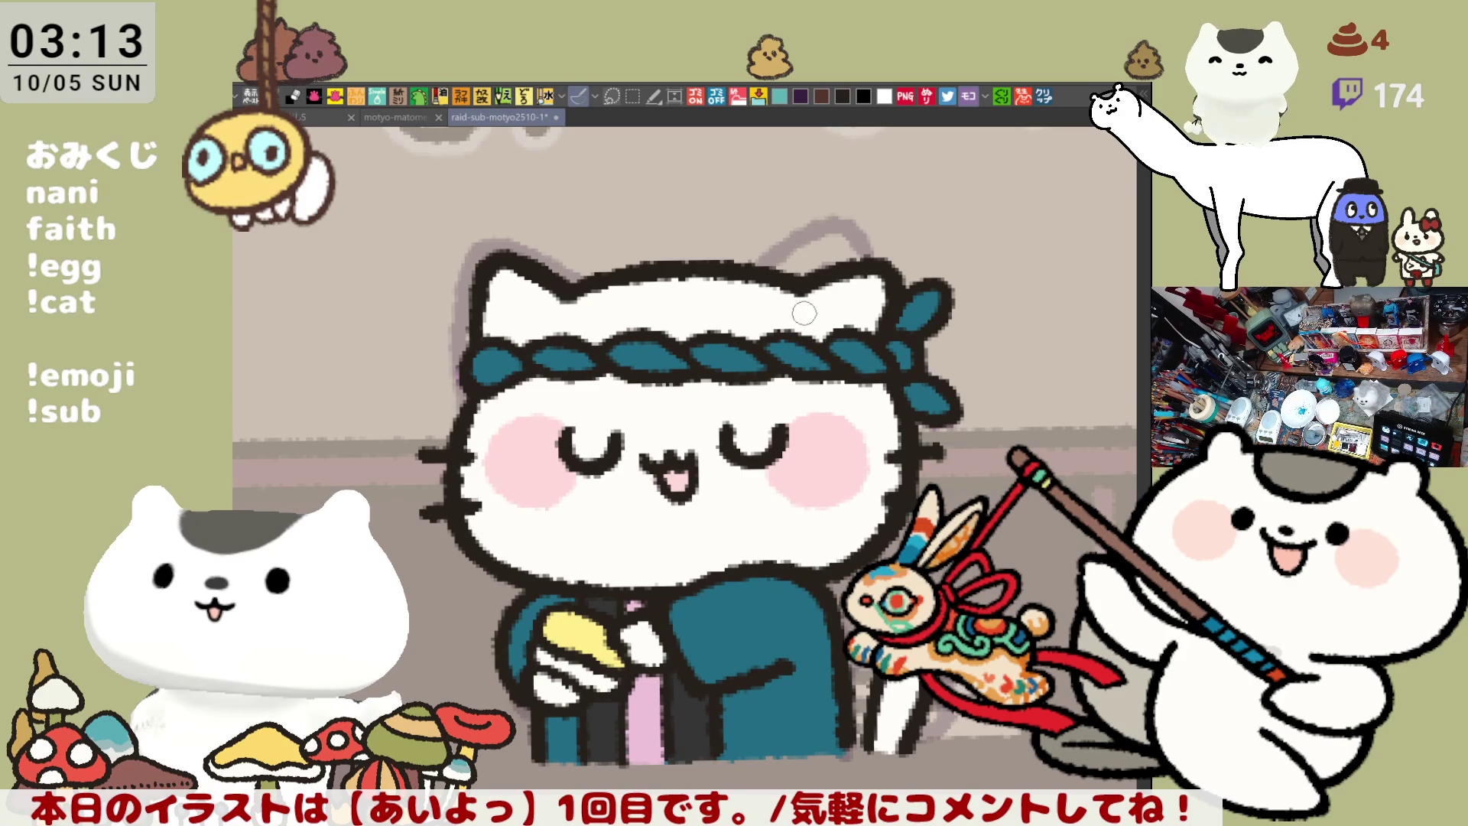
{"action": "scroll", "coordinate": [847, 397], "scroll_direction": "down", "scroll_amount": 5}
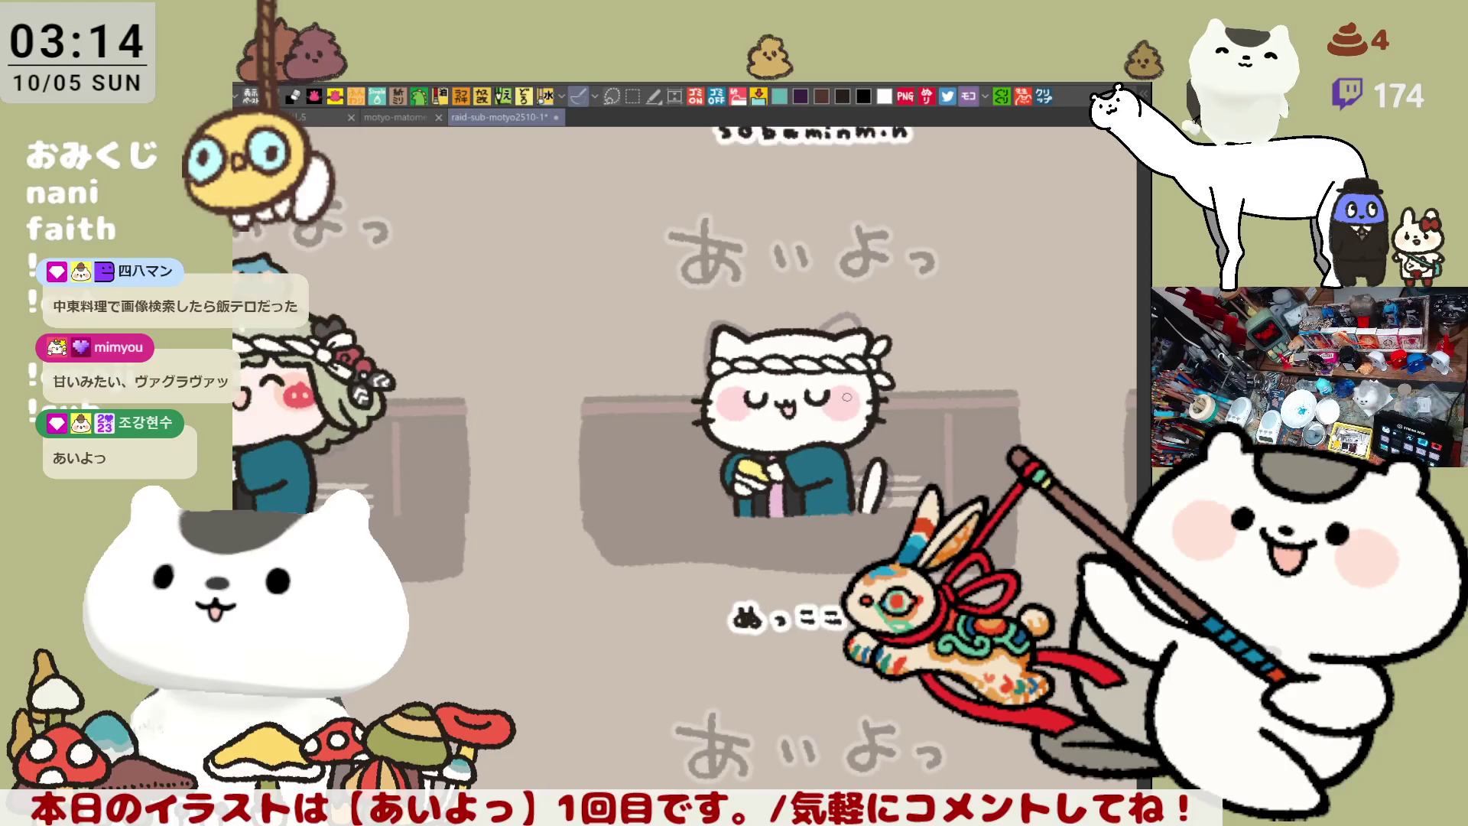
Marquee-select the middle 'あいよっ' text, then clear the selection
{"action": "scroll", "coordinate": [846, 397], "scroll_direction": "down", "scroll_amount": 2}
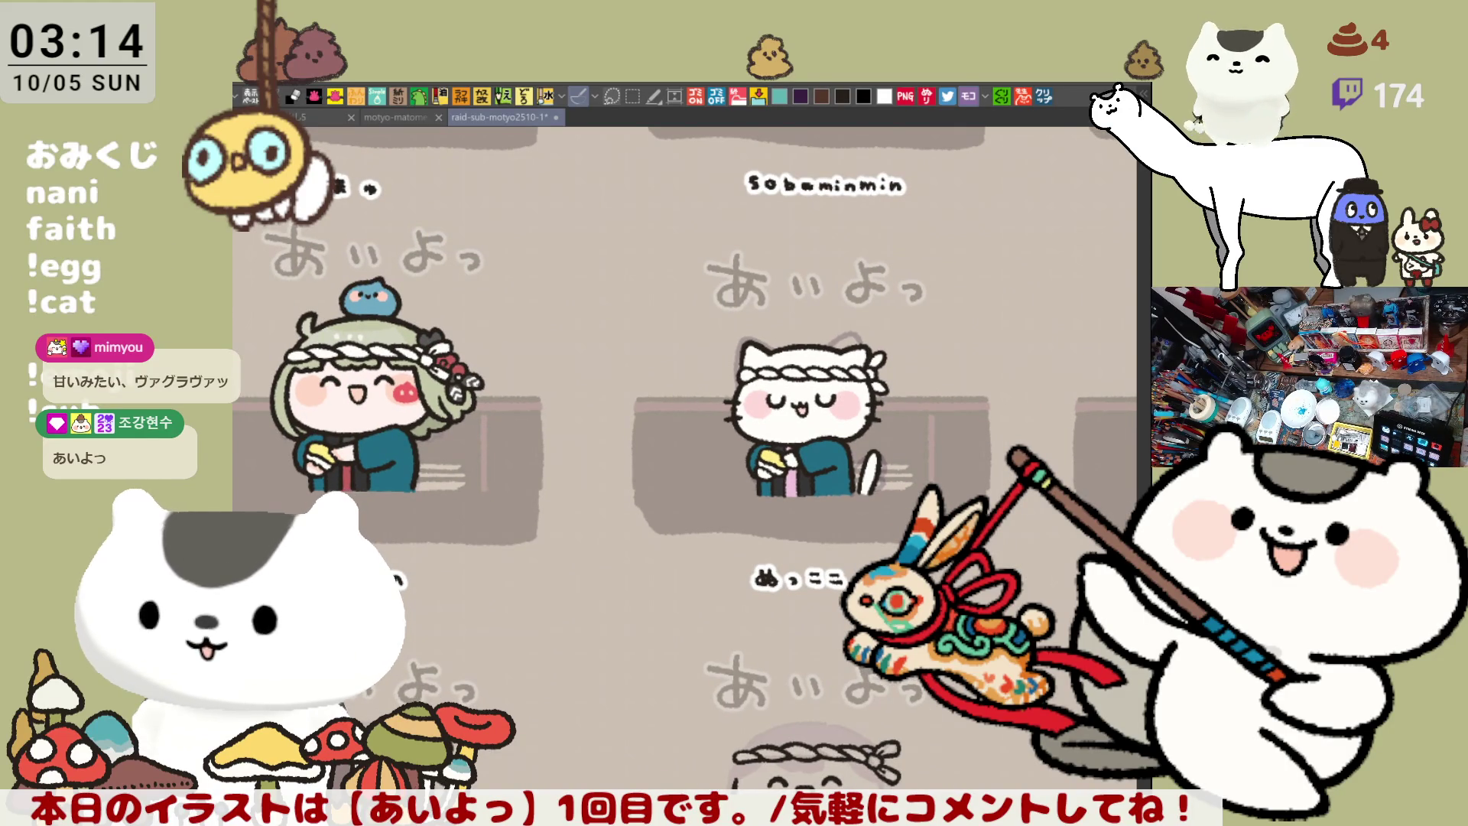
{"action": "key", "text": "m"}
{"action": "mouse_move", "coordinate": [682, 230]}
{"action": "left_mouse_down"}
{"action": "mouse_move", "coordinate": [952, 322]}
{"action": "mouse_move", "coordinate": [893, 326]}
{"action": "left_mouse_up"}
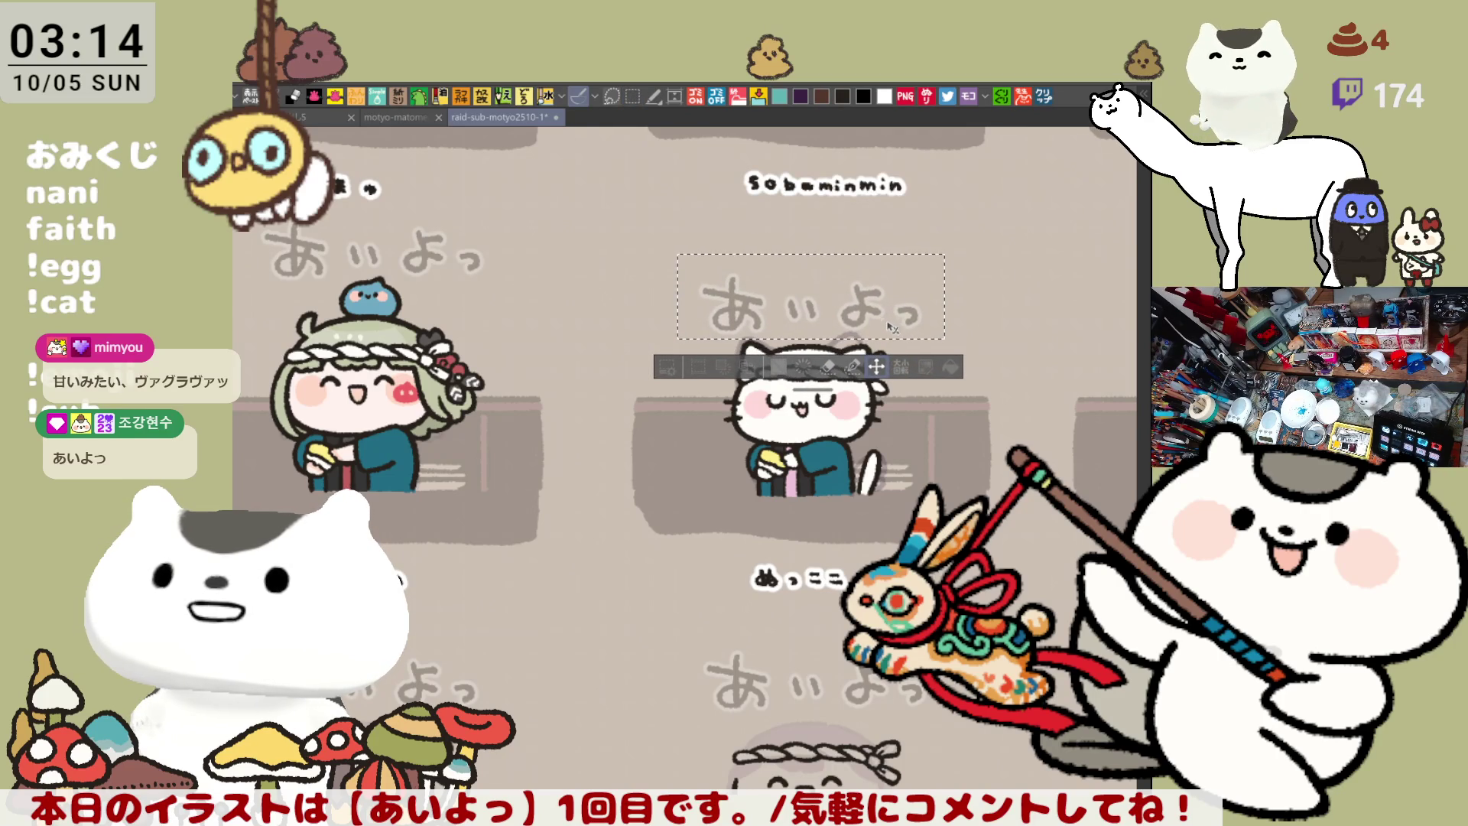
{"action": "key", "text": "ctrl+d"}
Pan and zoom in on the uninked cat sketch in the F6eb04 panel
{"action": "mouse_move", "coordinate": [1033, 679]}
{"action": "left_mouse_down"}
{"action": "mouse_move", "coordinate": [758, 631]}
{"action": "mouse_move", "coordinate": [719, 565]}
{"action": "mouse_move", "coordinate": [683, 543]}
{"action": "left_mouse_up"}
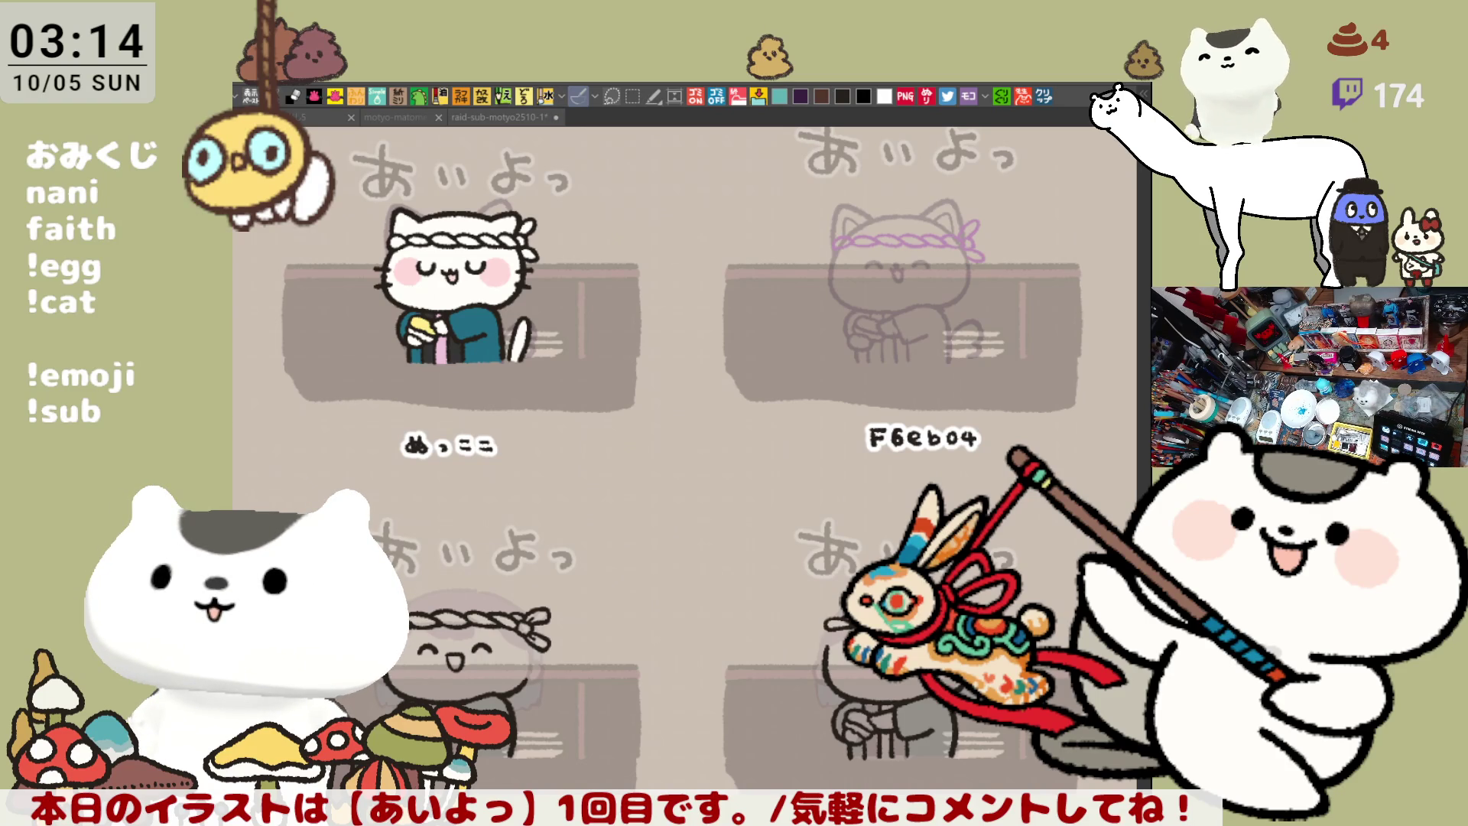
{"action": "key", "text": "ctrl+Tab"}
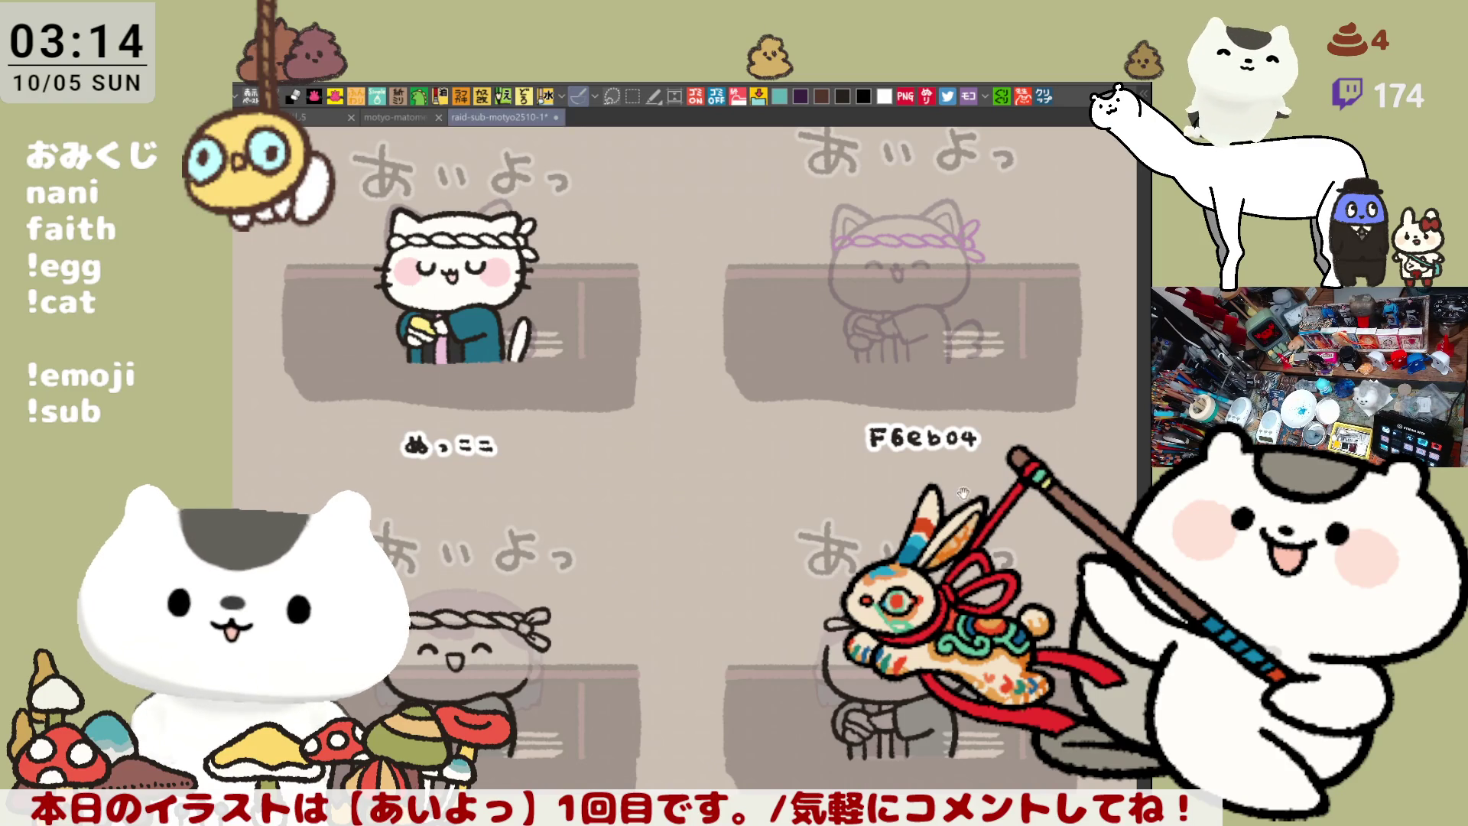
{"action": "scroll", "coordinate": [781, 671], "scroll_direction": "up", "scroll_amount": 3}
{"action": "scroll", "coordinate": [782, 671], "scroll_direction": "up", "scroll_amount": 4}
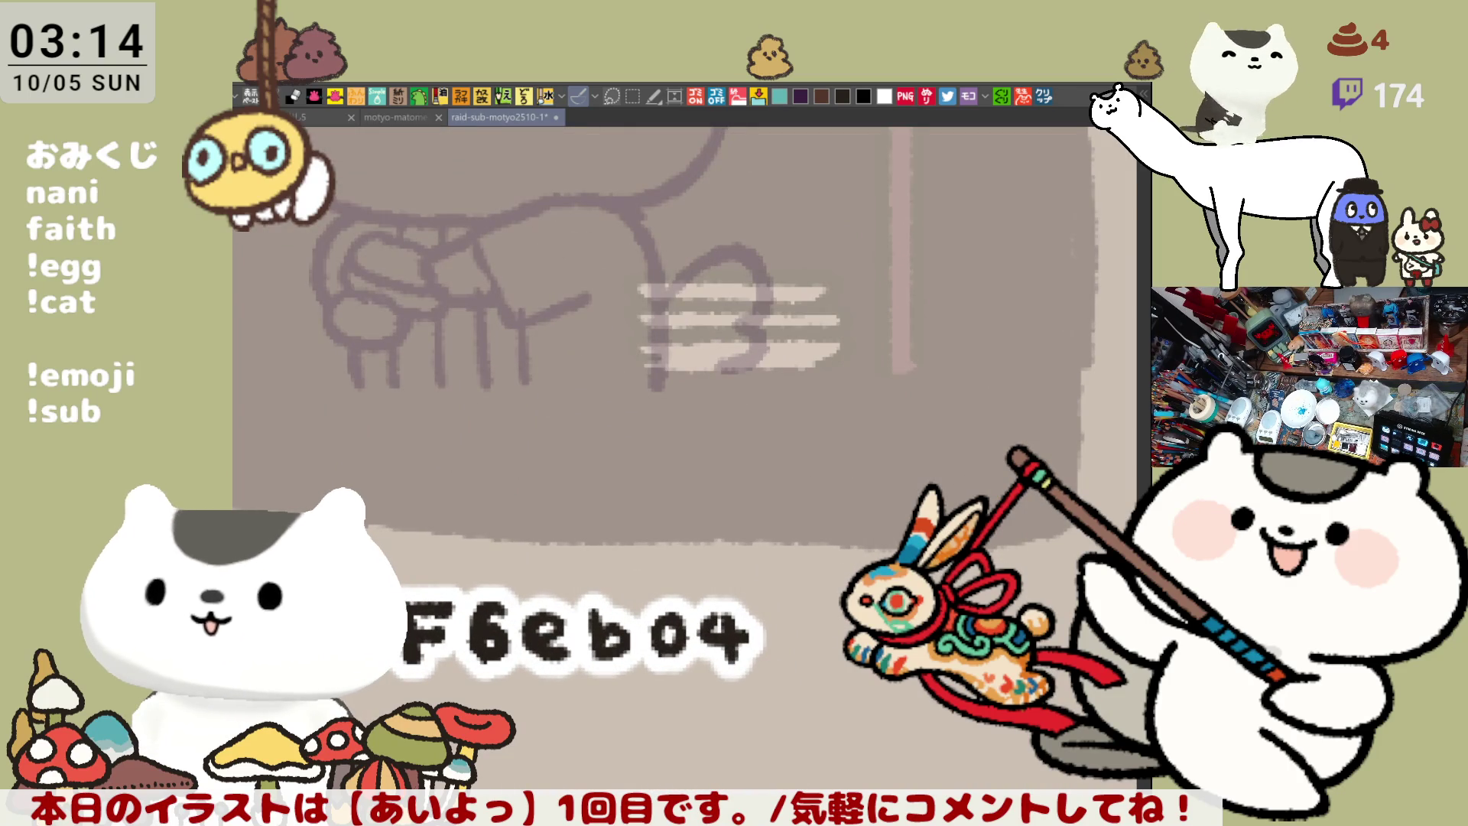
{"action": "scroll", "coordinate": [782, 671], "scroll_direction": "down", "scroll_amount": 5}
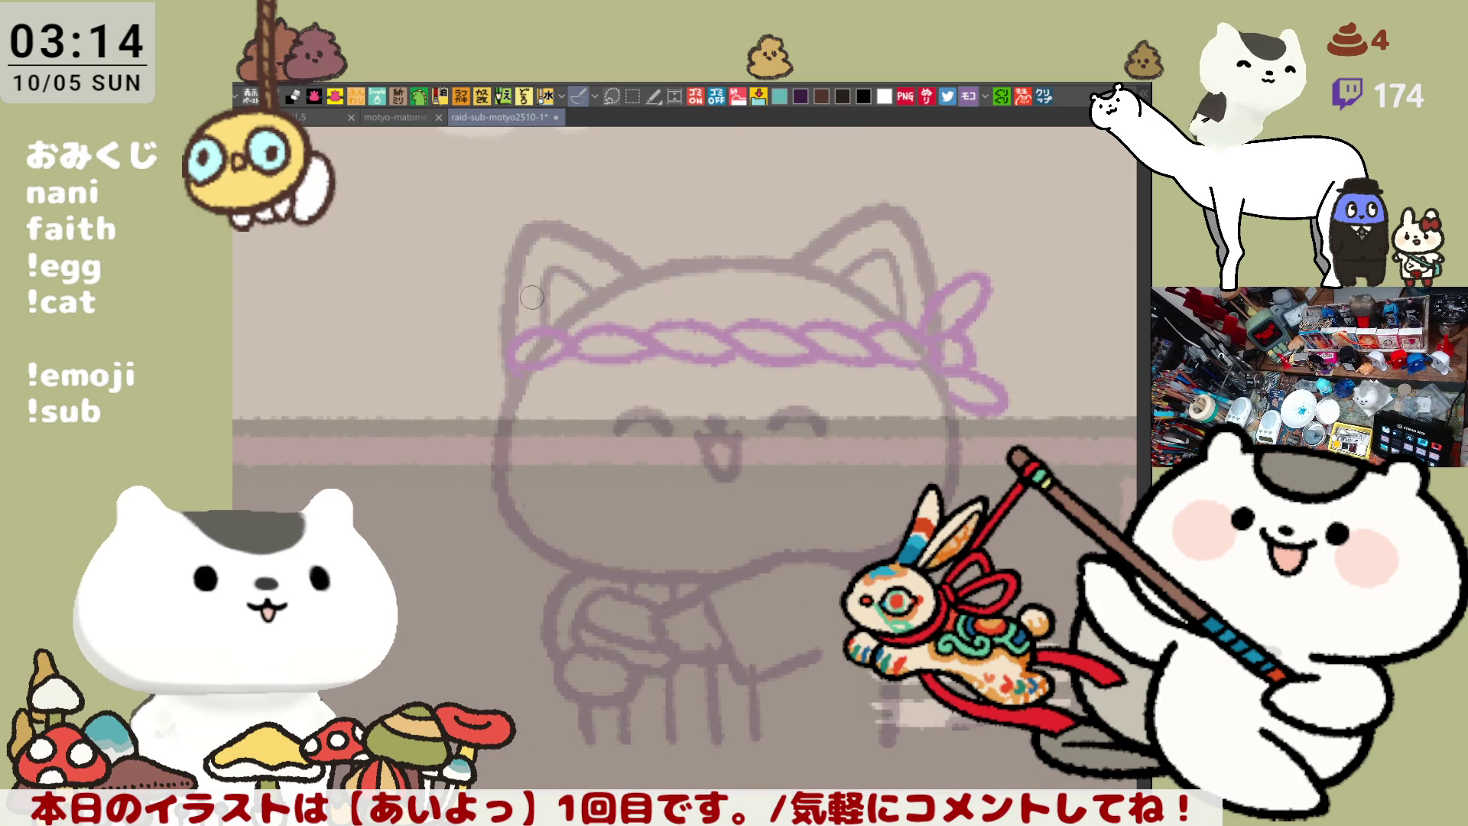
Ink the cat's left ear line in black, retrying the stroke until it fits
{"action": "mouse_move", "coordinate": [521, 341]}
{"action": "left_mouse_down"}
{"action": "mouse_move", "coordinate": [600, 243]}
{"action": "mouse_move", "coordinate": [633, 279]}
{"action": "left_mouse_up"}
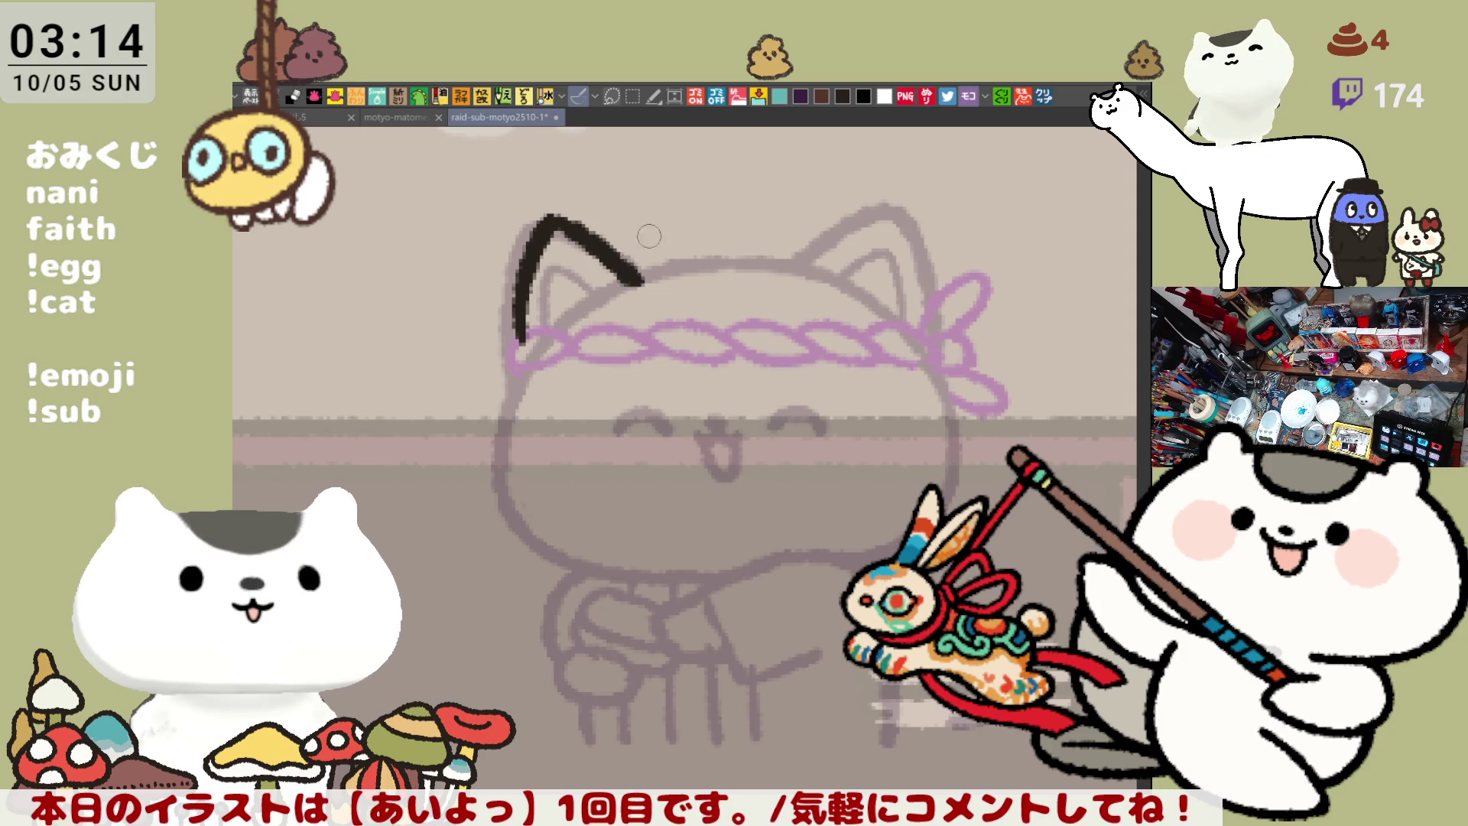
{"action": "key", "text": "ctrl+z"}
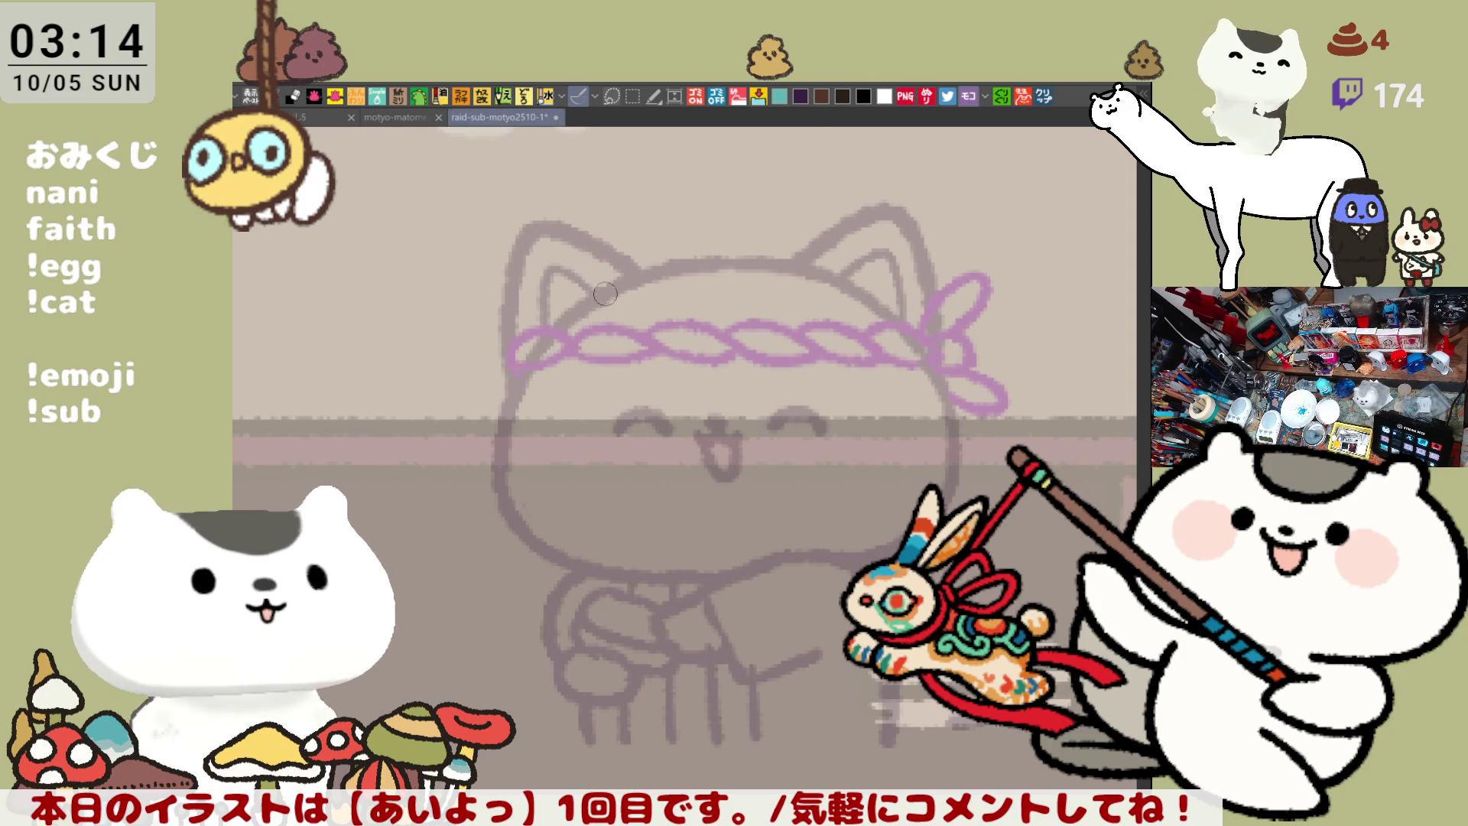
{"action": "left_click_drag", "start_coordinate": [692, 264], "coordinate": [713, 307]}
{"action": "mouse_move", "coordinate": [557, 392]}
{"action": "left_mouse_down"}
{"action": "mouse_move", "coordinate": [549, 277]}
{"action": "mouse_move", "coordinate": [650, 321]}
{"action": "mouse_move", "coordinate": [563, 374]}
{"action": "mouse_move", "coordinate": [630, 267]}
{"action": "mouse_move", "coordinate": [689, 296]}
{"action": "left_mouse_up"}
{"action": "key", "text": "ctrl+z"}
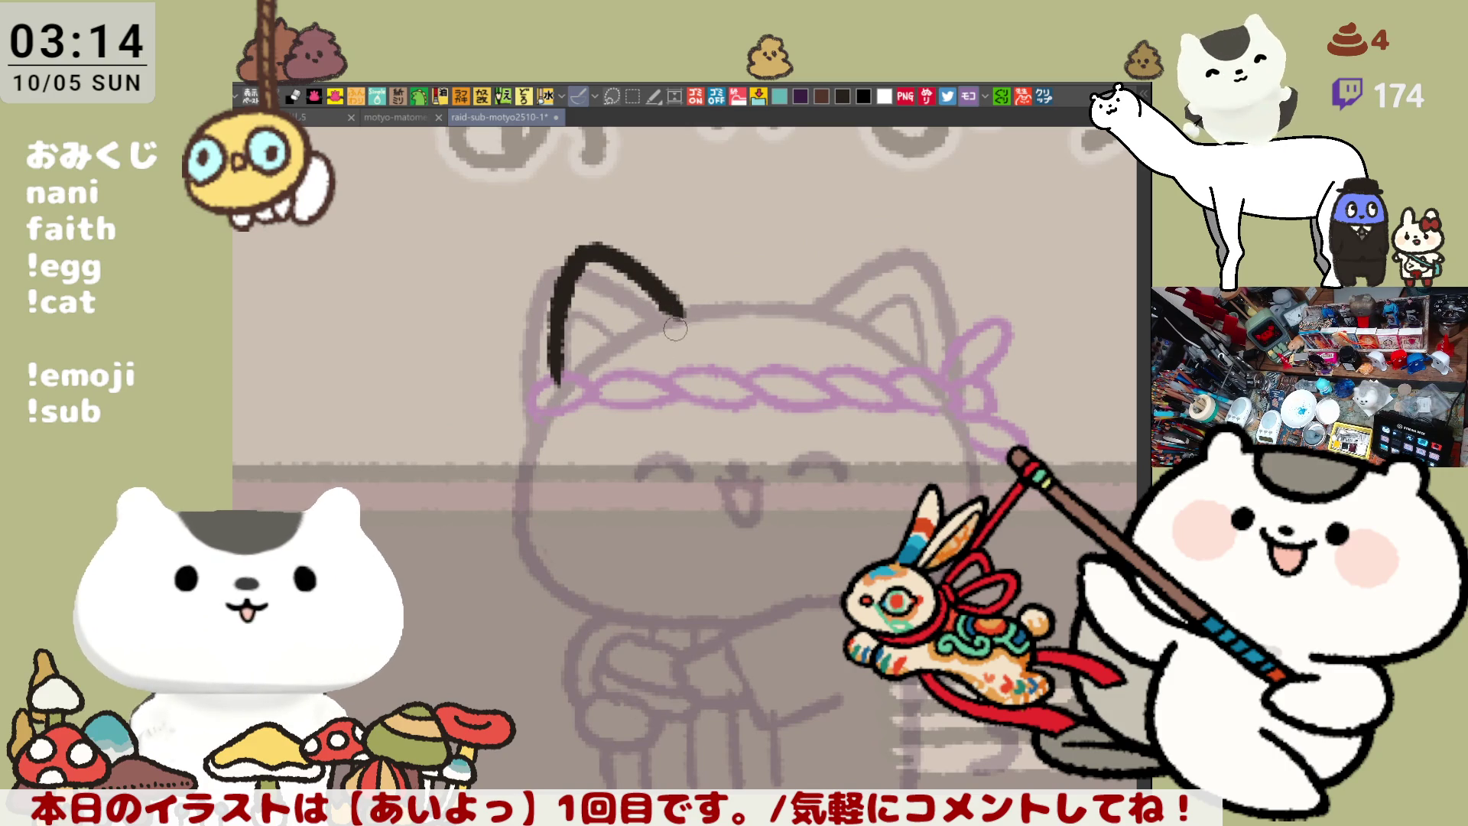
{"action": "key", "text": "ctrl+z"}
{"action": "mouse_move", "coordinate": [541, 396]}
{"action": "left_mouse_down"}
{"action": "mouse_move", "coordinate": [545, 269]}
{"action": "mouse_move", "coordinate": [652, 330]}
{"action": "left_mouse_up"}
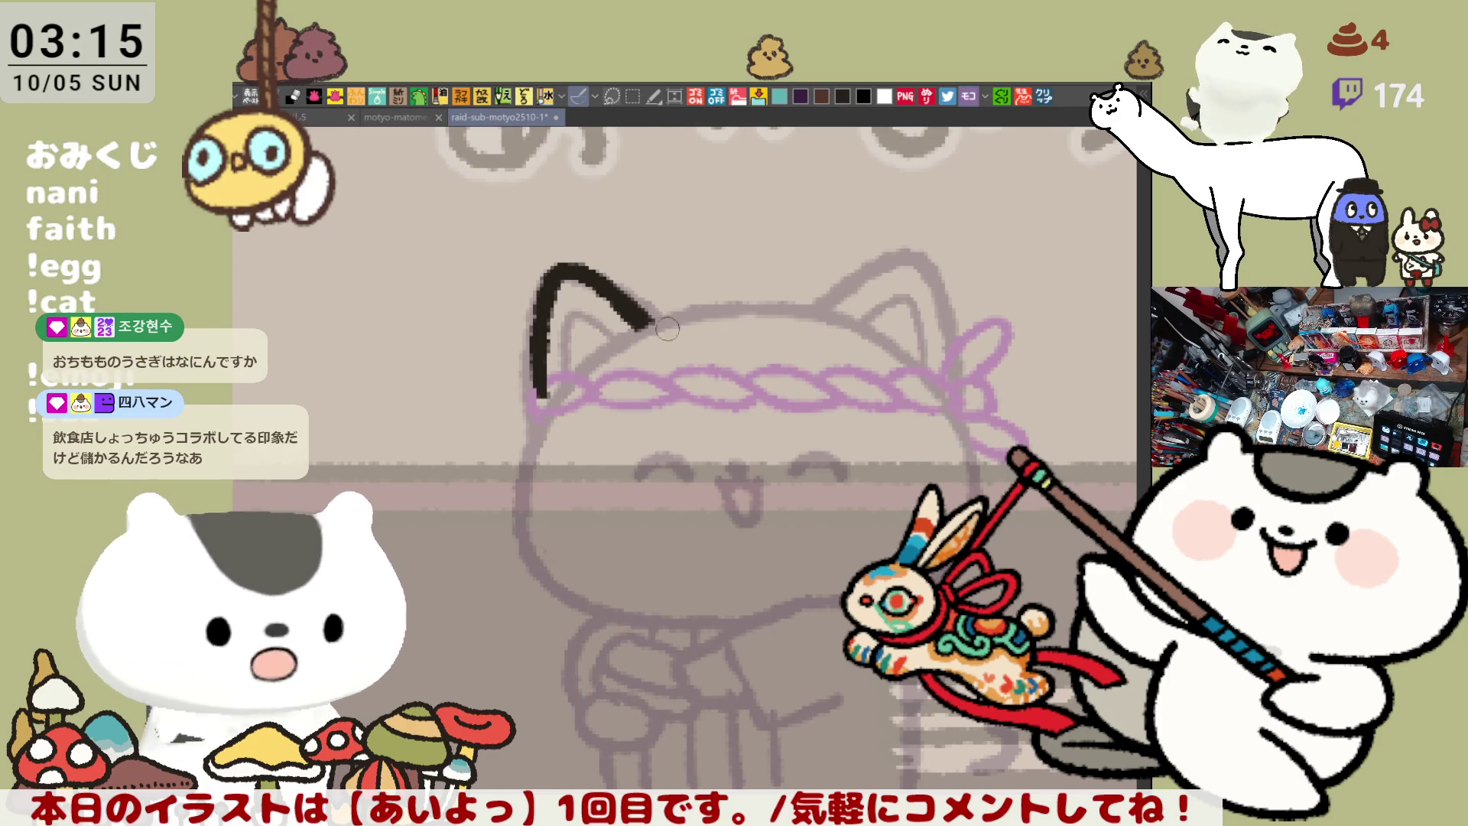
Ink the top-of-head line running right from the left ear
{"action": "left_click_drag", "start_coordinate": [649, 325], "coordinate": [753, 310]}
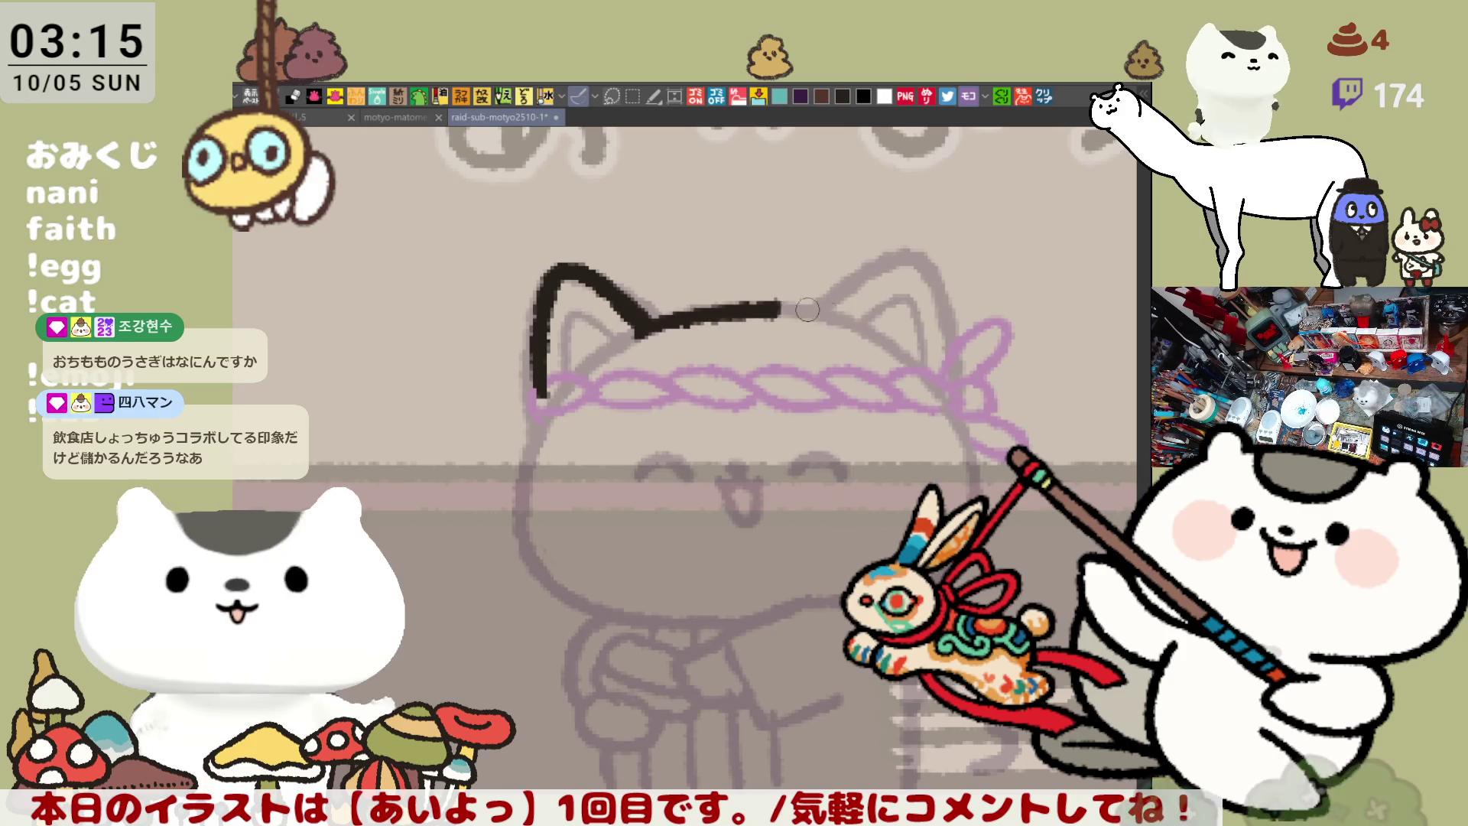
{"action": "key", "text": "ctrl+z"}
{"action": "left_click_drag", "start_coordinate": [649, 325], "coordinate": [851, 302]}
{"action": "key", "text": "ctrl+z"}
{"action": "left_click_drag", "start_coordinate": [648, 325], "coordinate": [841, 303]}
{"action": "key", "text": "ctrl+z"}
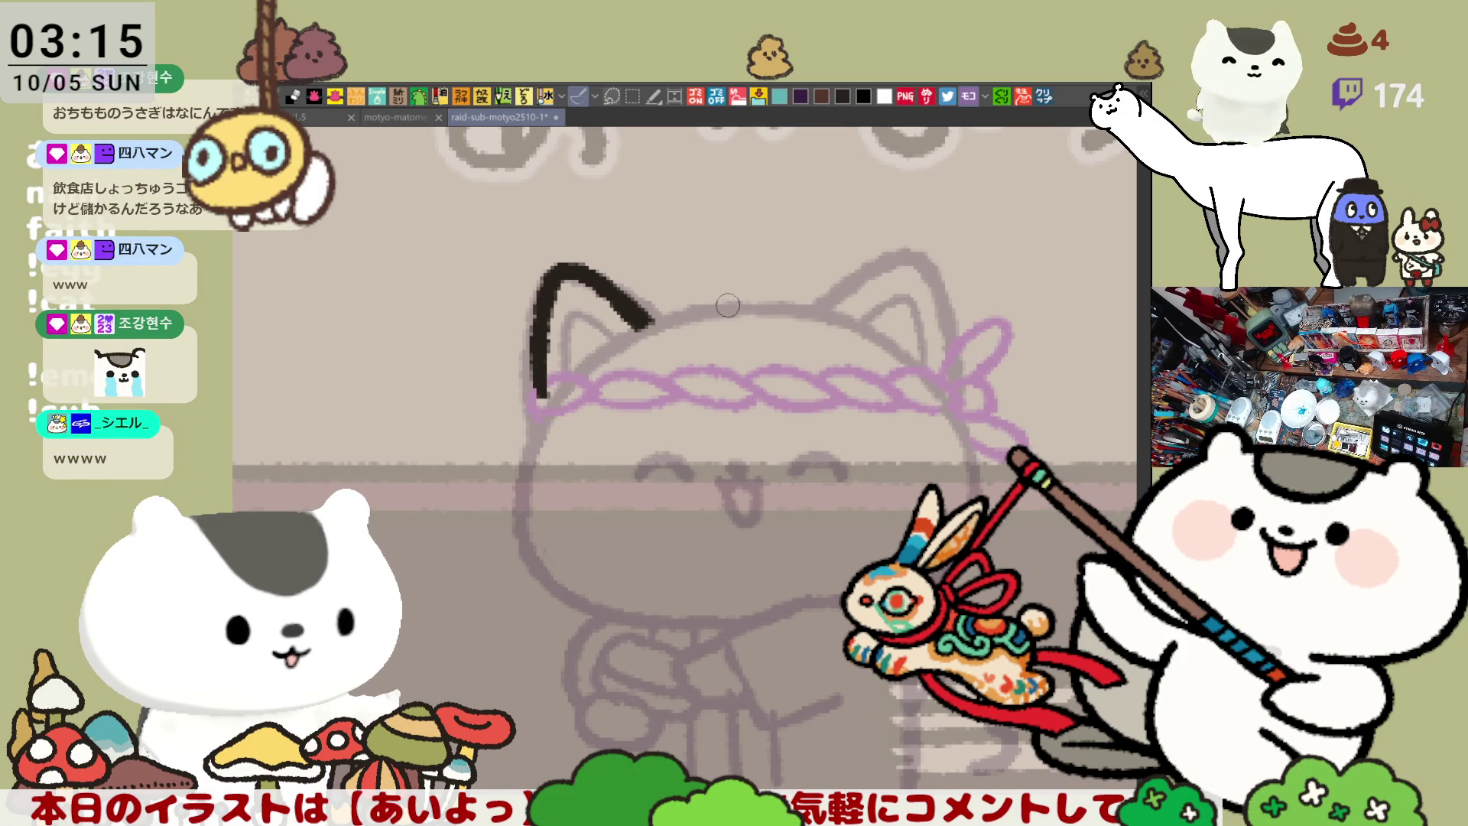
{"action": "left_click_drag", "start_coordinate": [648, 325], "coordinate": [811, 303]}
{"action": "key", "text": "ctrl+z"}
{"action": "left_click_drag", "start_coordinate": [648, 325], "coordinate": [849, 305]}
{"action": "key", "text": "ctrl+z"}
{"action": "left_click_drag", "start_coordinate": [649, 325], "coordinate": [847, 309]}
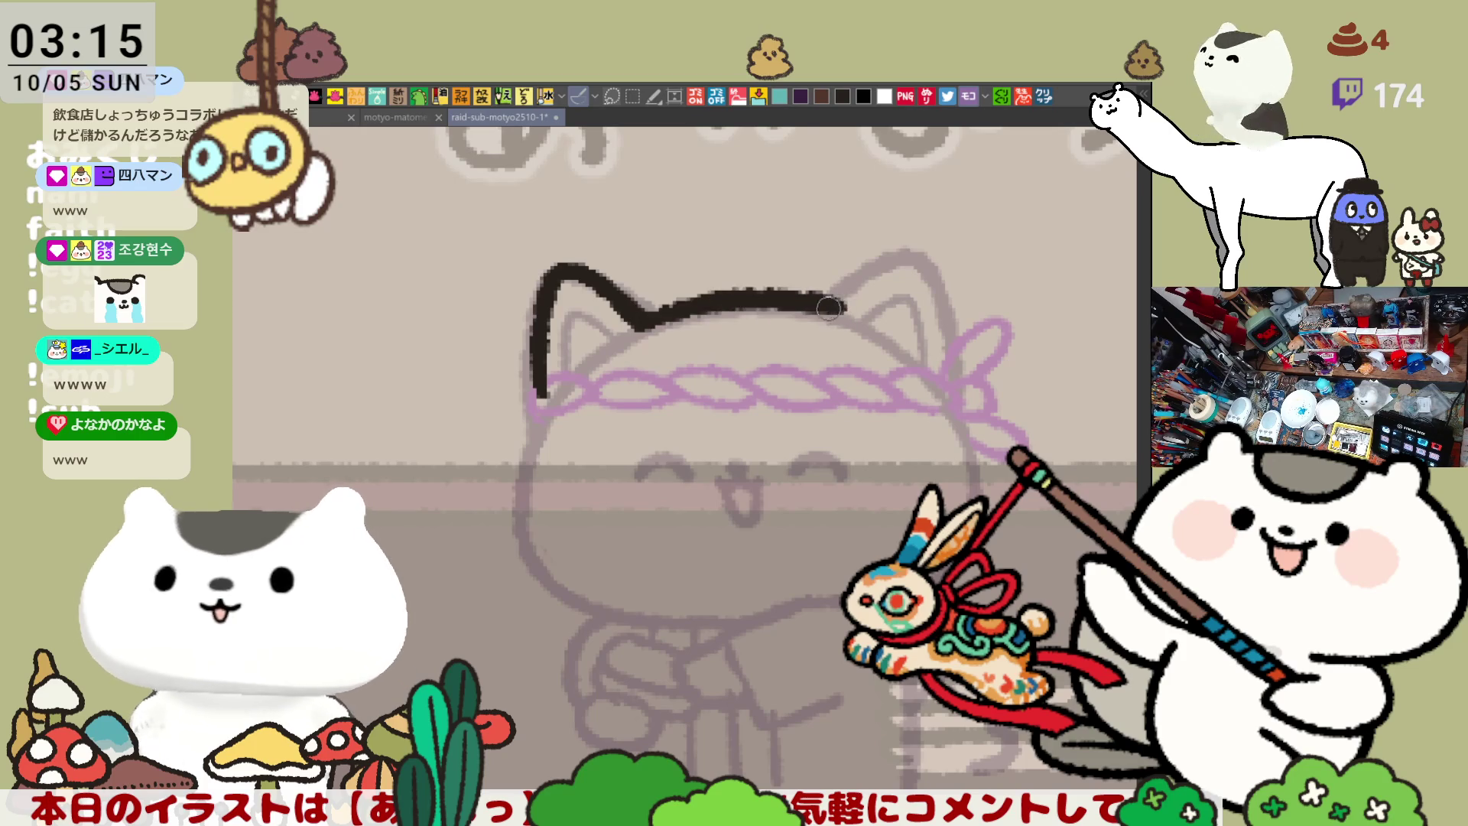
{"action": "key", "text": "ctrl+z"}
{"action": "mouse_move", "coordinate": [646, 325]}
{"action": "left_mouse_down"}
{"action": "mouse_move", "coordinate": [689, 305]}
{"action": "mouse_move", "coordinate": [841, 312]}
{"action": "left_mouse_up"}
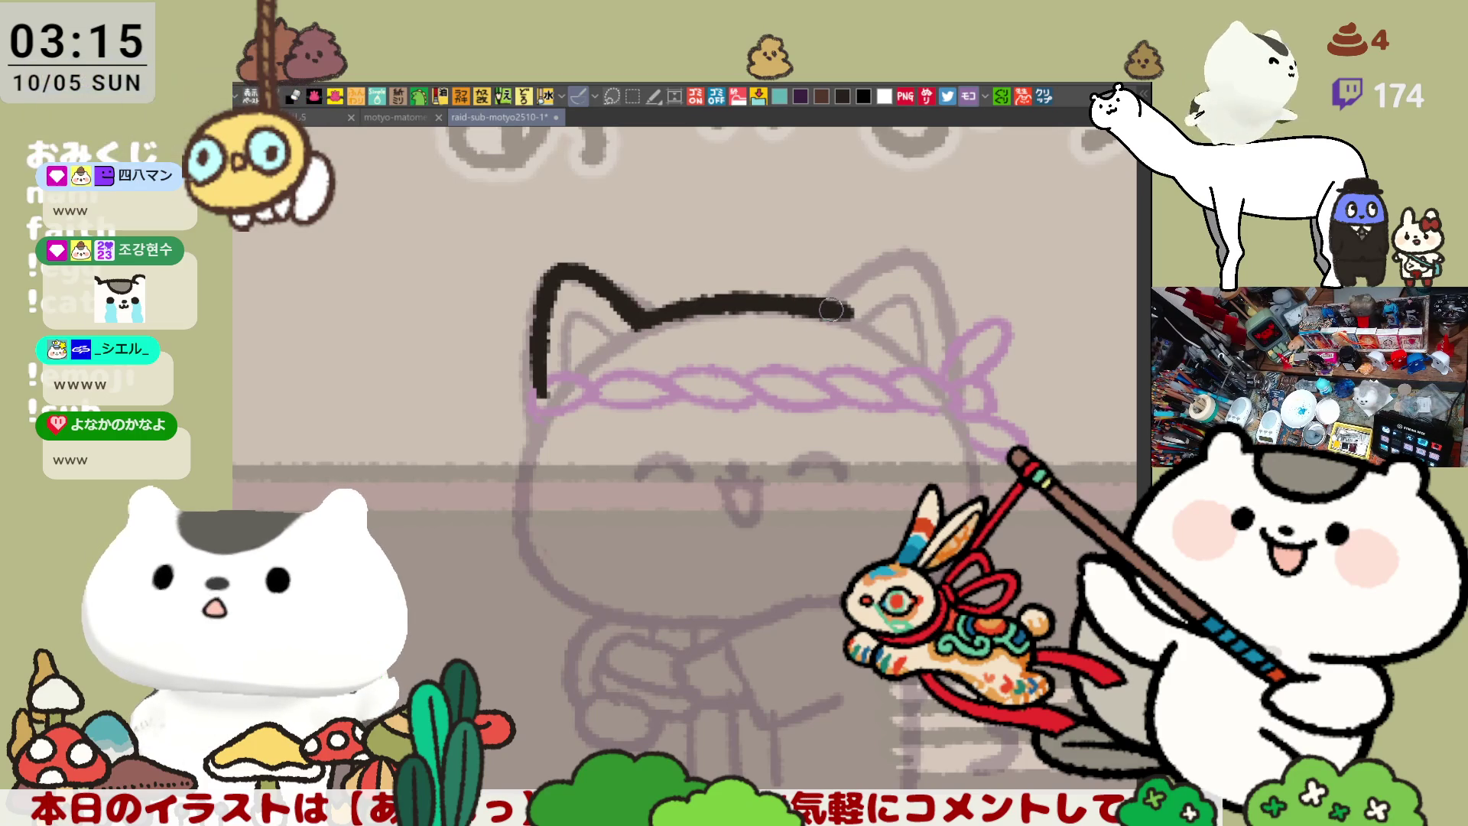
{"action": "left_click_drag", "start_coordinate": [631, 335], "coordinate": [667, 310]}
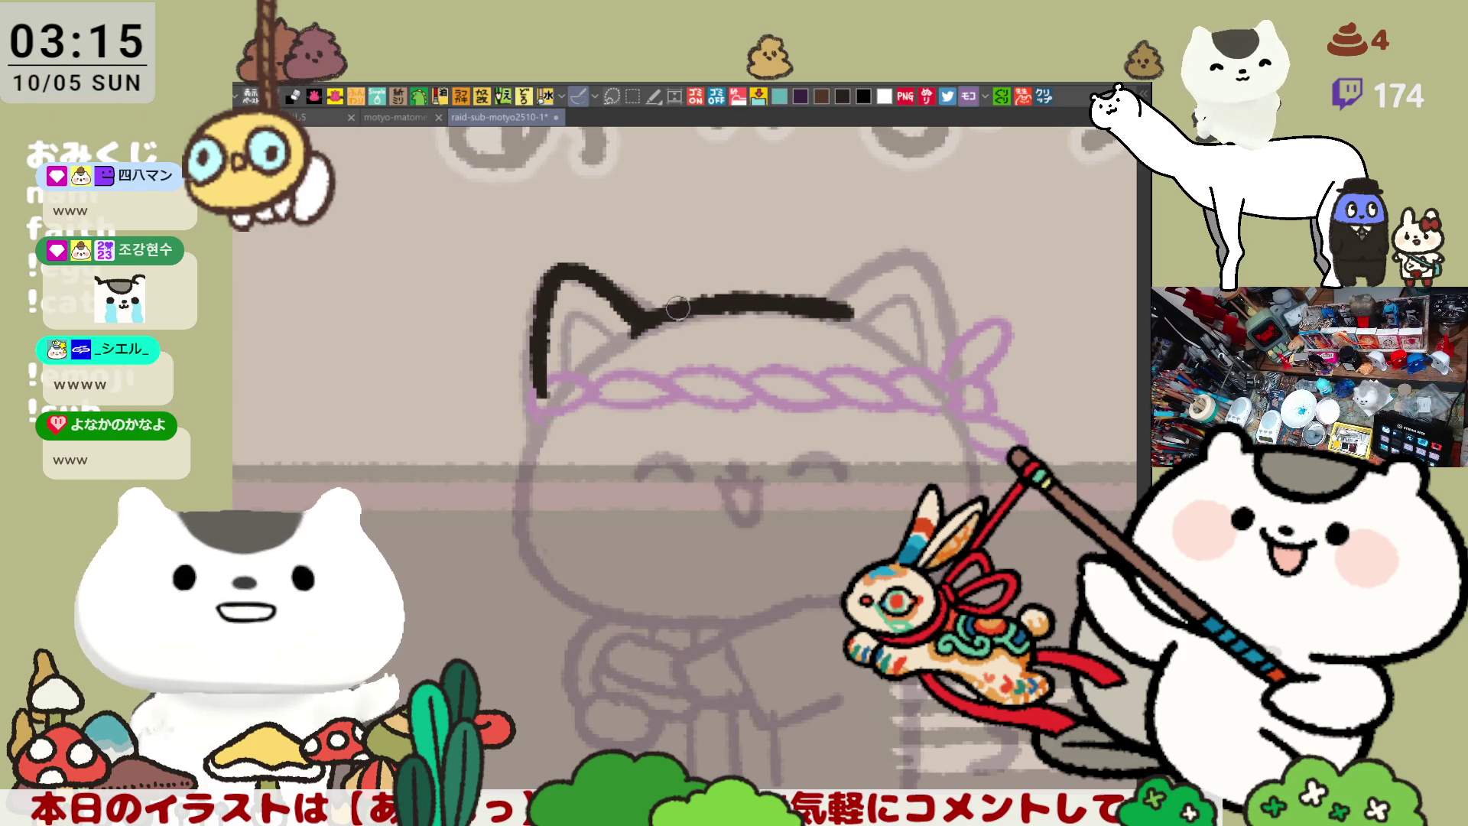
{"action": "key", "text": "ctrl+z"}
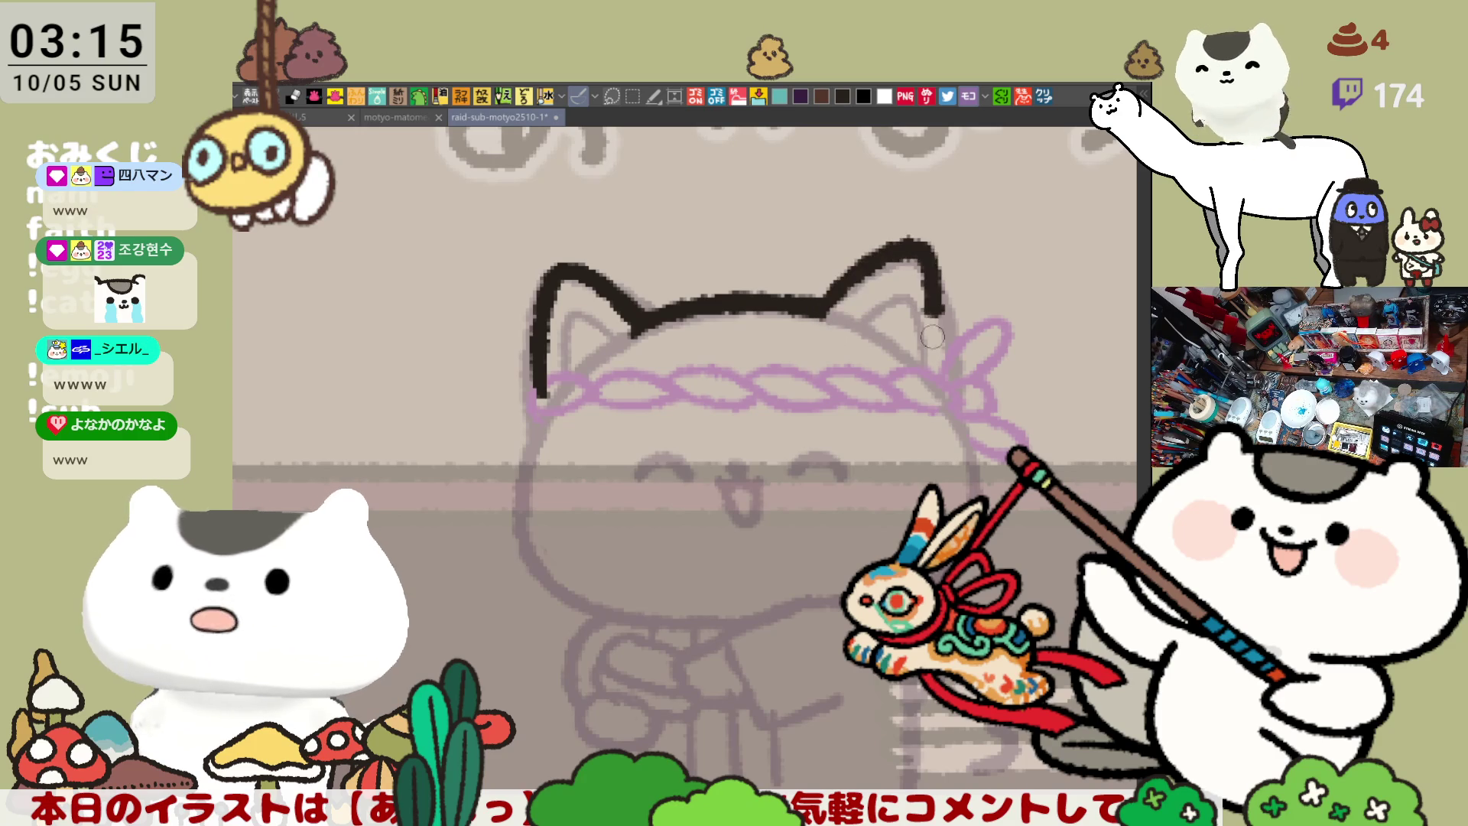
Ink the right ear rising from the end of the head line
{"action": "mouse_move", "coordinate": [826, 312]}
{"action": "left_mouse_down"}
{"action": "mouse_move", "coordinate": [879, 264]}
{"action": "mouse_move", "coordinate": [949, 371]}
{"action": "left_mouse_up"}
{"action": "key", "text": "ctrl+z"}
{"action": "left_click_drag", "start_coordinate": [826, 312], "coordinate": [916, 257]}
{"action": "key", "text": "ctrl+z"}
{"action": "left_click_drag", "start_coordinate": [826, 311], "coordinate": [922, 260]}
{"action": "key", "text": "ctrl+z"}
{"action": "mouse_move", "coordinate": [826, 311]}
{"action": "left_mouse_down"}
{"action": "mouse_move", "coordinate": [929, 333]}
{"action": "mouse_move", "coordinate": [933, 379]}
{"action": "left_mouse_up"}
Redraw the left ear as a full arch, then flip the canvas view horizontally
{"action": "left_click_drag", "start_coordinate": [1018, 310], "coordinate": [901, 321]}
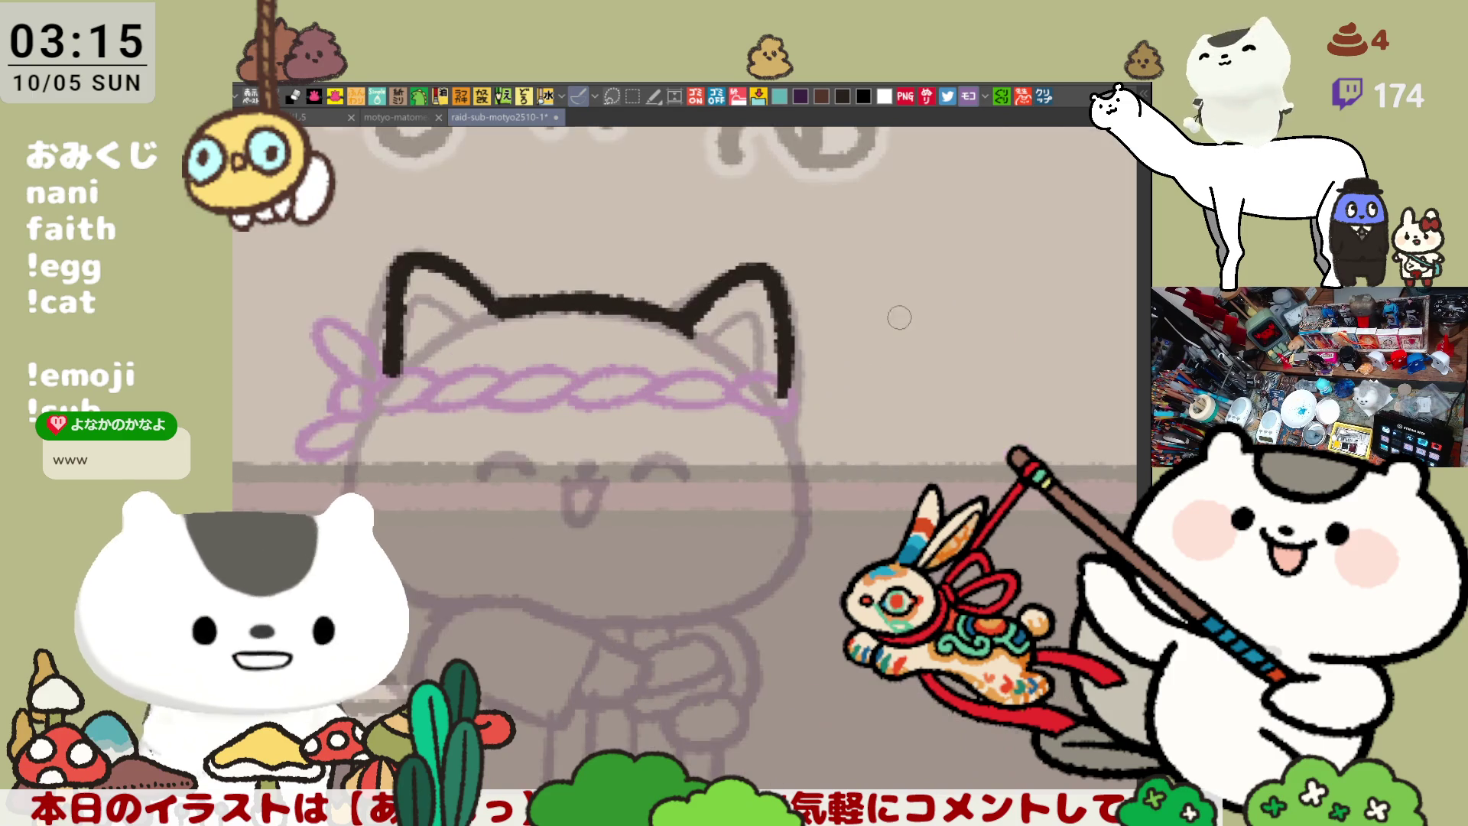
{"action": "left_click_drag", "start_coordinate": [537, 432], "coordinate": [644, 464]}
{"action": "key", "text": "ctrl+z"}
{"action": "mouse_move", "coordinate": [532, 423]}
{"action": "left_mouse_down"}
{"action": "mouse_move", "coordinate": [619, 325]}
{"action": "mouse_move", "coordinate": [642, 360]}
{"action": "left_mouse_up"}
{"action": "key", "text": "ctrl+z"}
{"action": "mouse_move", "coordinate": [536, 417]}
{"action": "left_mouse_down"}
{"action": "mouse_move", "coordinate": [570, 288]}
{"action": "mouse_move", "coordinate": [643, 360]}
{"action": "left_mouse_up"}
{"action": "key", "text": "ctrl+z"}
{"action": "left_click_drag", "start_coordinate": [536, 417], "coordinate": [642, 358]}
{"action": "key", "text": "ctrl+z"}
{"action": "mouse_move", "coordinate": [533, 424]}
{"action": "left_mouse_down"}
{"action": "mouse_move", "coordinate": [589, 295]}
{"action": "mouse_move", "coordinate": [643, 360]}
{"action": "left_mouse_up"}
{"action": "key", "text": "ctrl+z"}
{"action": "mouse_move", "coordinate": [533, 425]}
{"action": "left_mouse_down"}
{"action": "mouse_move", "coordinate": [549, 295]}
{"action": "mouse_move", "coordinate": [646, 361]}
{"action": "left_mouse_up"}
{"action": "key", "text": "ctrl+z"}
{"action": "mouse_move", "coordinate": [527, 432]}
{"action": "left_mouse_down"}
{"action": "mouse_move", "coordinate": [538, 327]}
{"action": "mouse_move", "coordinate": [646, 360]}
{"action": "left_mouse_up"}
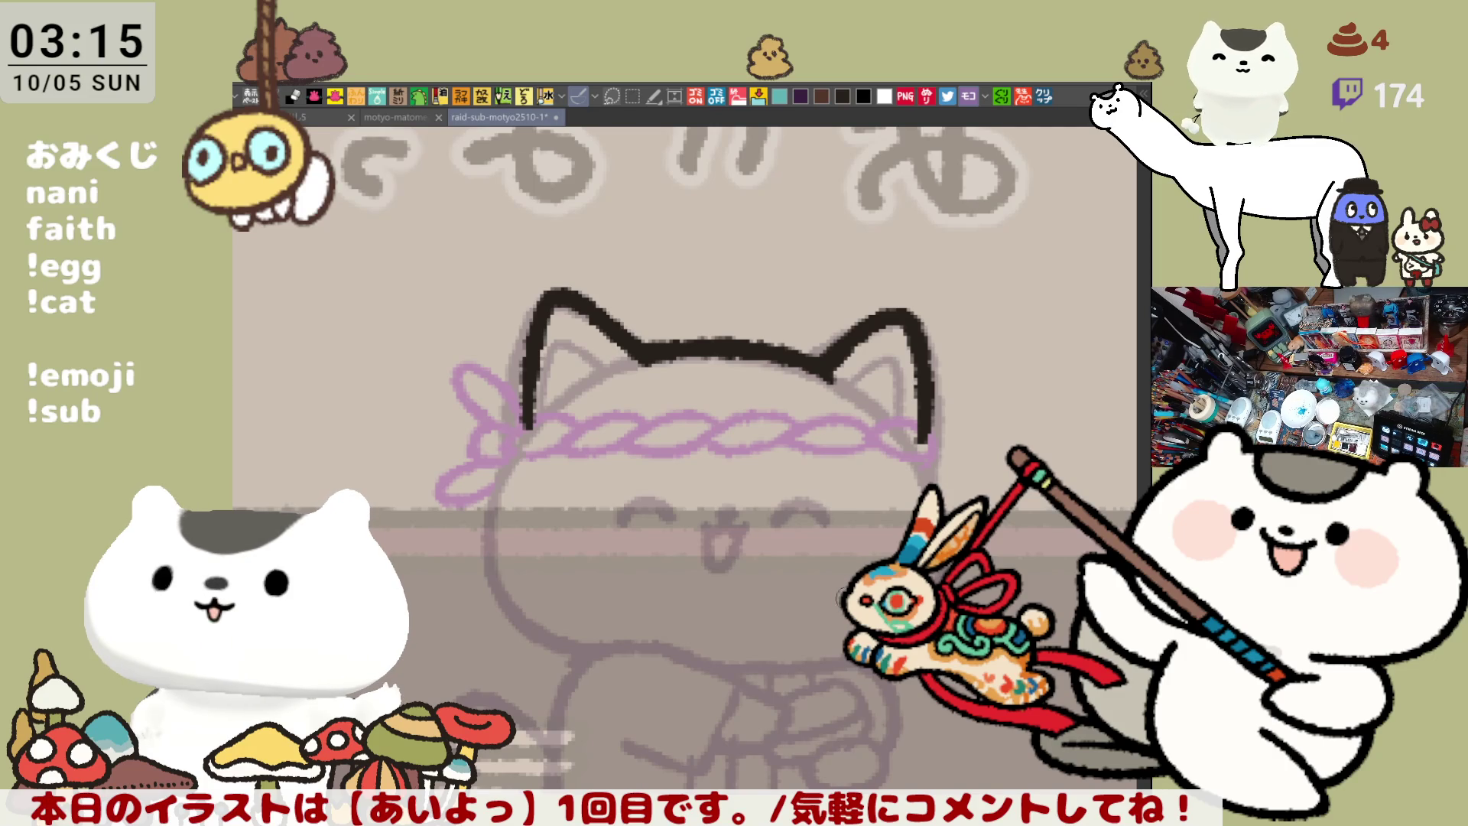
{"action": "key", "text": "h"}
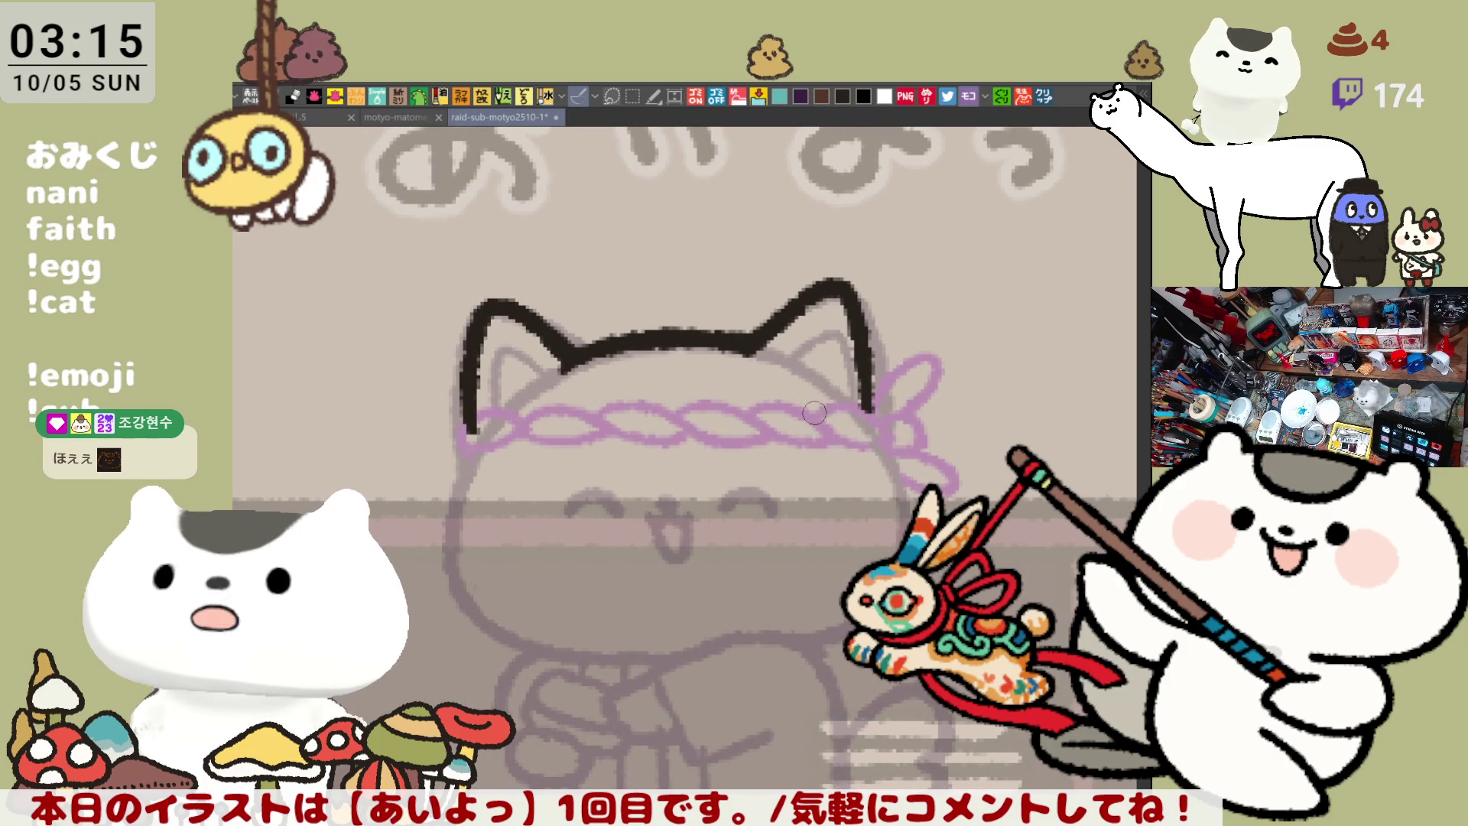
Ink the first loop and upper arc of the rope headband across the forehead
{"action": "mouse_move", "coordinate": [465, 413]}
{"action": "left_mouse_down"}
{"action": "mouse_move", "coordinate": [462, 450]}
{"action": "mouse_move", "coordinate": [510, 433]}
{"action": "mouse_move", "coordinate": [489, 451]}
{"action": "mouse_move", "coordinate": [516, 434]}
{"action": "mouse_move", "coordinate": [578, 447]}
{"action": "left_mouse_up"}
{"action": "key", "text": "ctrl+z"}
{"action": "key", "text": "ctrl+z"}
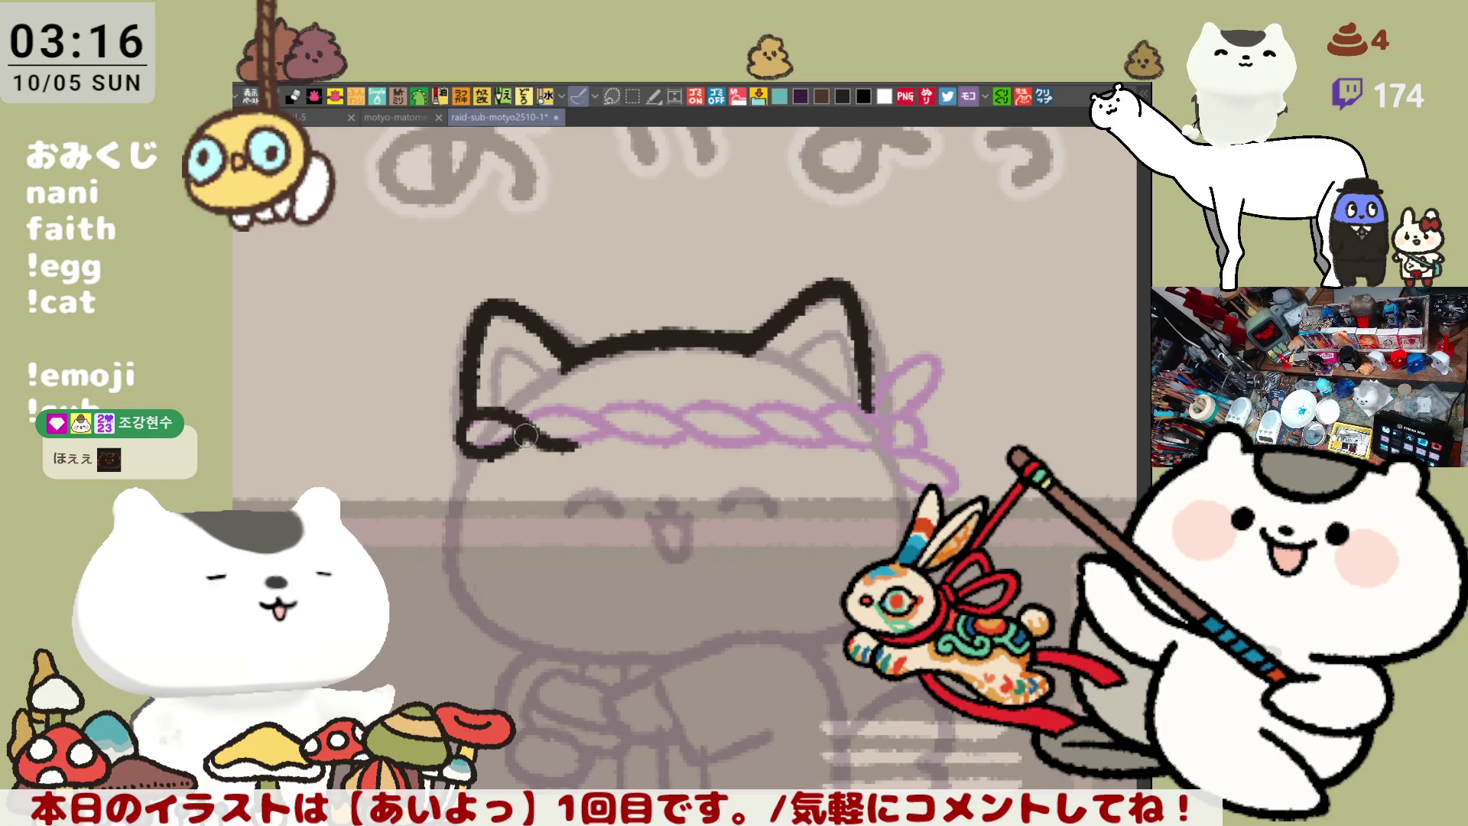
{"action": "mouse_move", "coordinate": [523, 421]}
{"action": "left_mouse_down"}
{"action": "mouse_move", "coordinate": [616, 423]}
{"action": "mouse_move", "coordinate": [566, 441]}
{"action": "mouse_move", "coordinate": [635, 432]}
{"action": "left_mouse_up"}
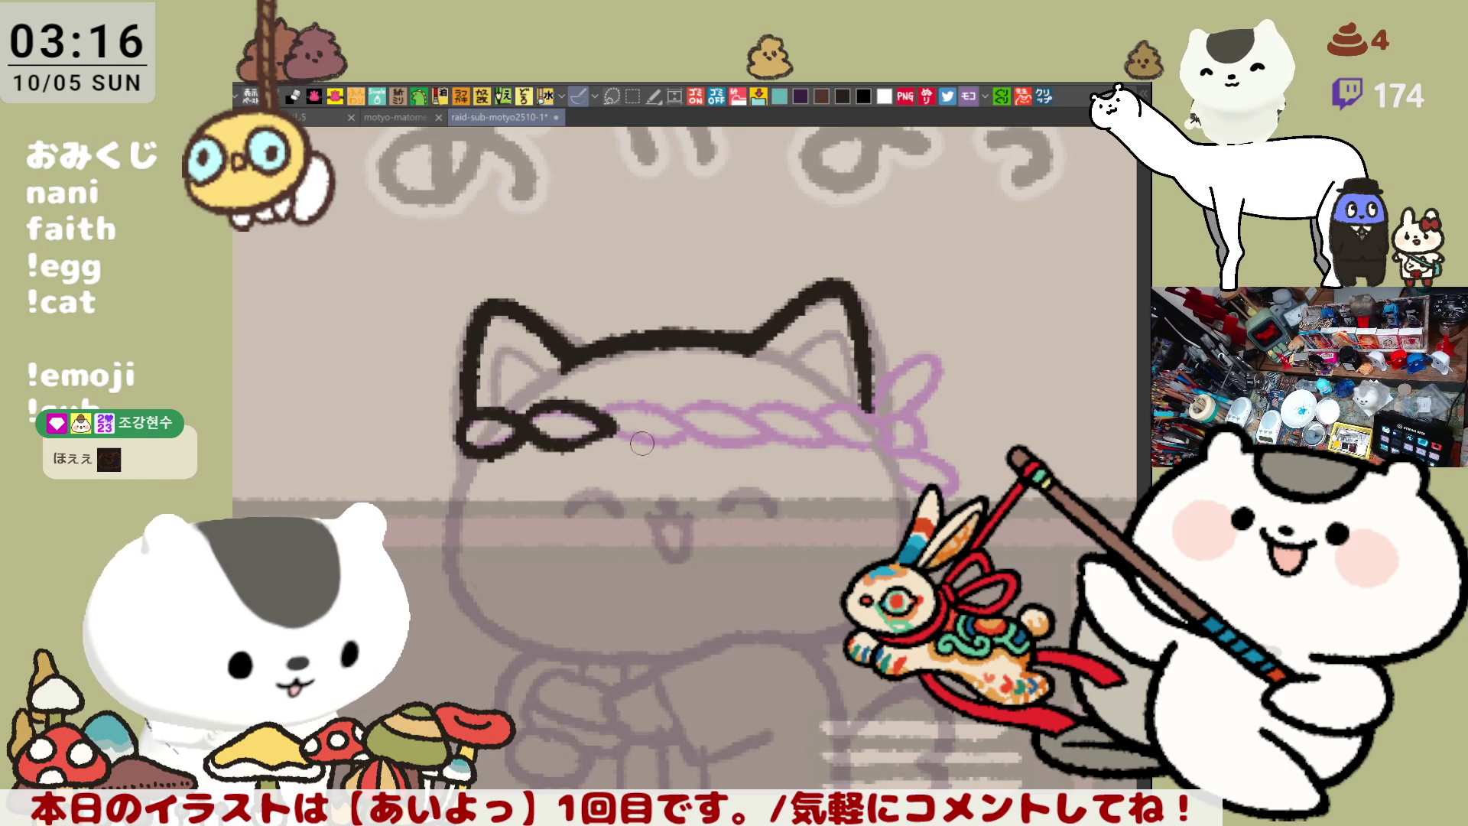
{"action": "mouse_move", "coordinate": [615, 430]}
{"action": "left_mouse_down"}
{"action": "mouse_move", "coordinate": [685, 436]}
{"action": "mouse_move", "coordinate": [658, 408]}
{"action": "mouse_move", "coordinate": [692, 432]}
{"action": "mouse_move", "coordinate": [623, 405]}
{"action": "mouse_move", "coordinate": [700, 443]}
{"action": "left_mouse_up"}
{"action": "key", "text": "ctrl+z"}
{"action": "key", "text": "ctrl+z"}
{"action": "key", "text": "ctrl+z"}
{"action": "key", "text": "ctrl+z"}
{"action": "key", "text": "ctrl+z"}
{"action": "key", "text": "ctrl+z"}
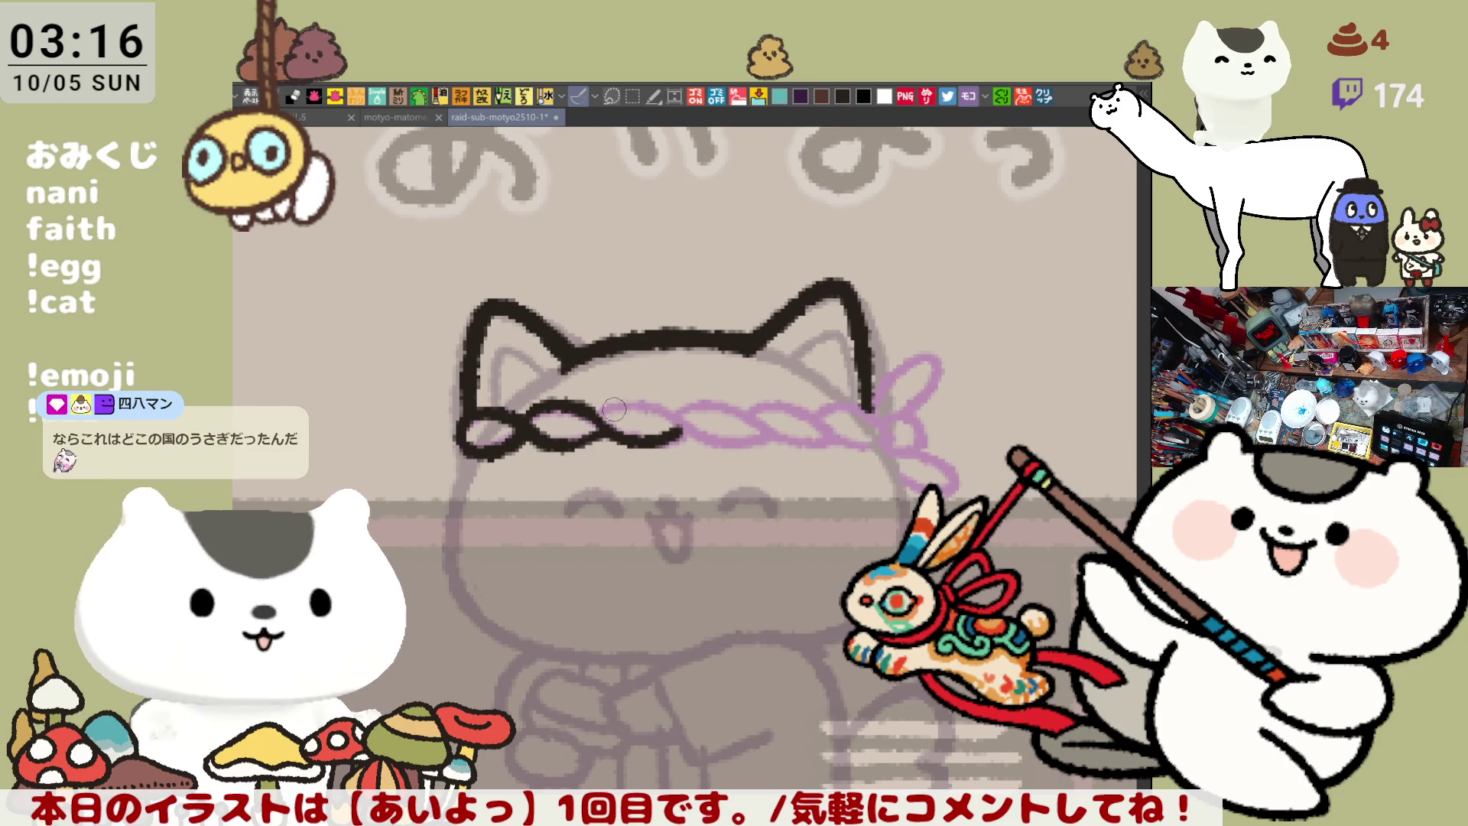
{"action": "left_click_drag", "start_coordinate": [593, 424], "coordinate": [700, 436]}
{"action": "key", "text": "ctrl+z"}
{"action": "mouse_move", "coordinate": [585, 425]}
{"action": "left_mouse_down"}
{"action": "mouse_move", "coordinate": [708, 440]}
{"action": "mouse_move", "coordinate": [692, 432]}
{"action": "left_mouse_up"}
{"action": "key", "text": "ctrl+z"}
{"action": "key", "text": "ctrl+z"}
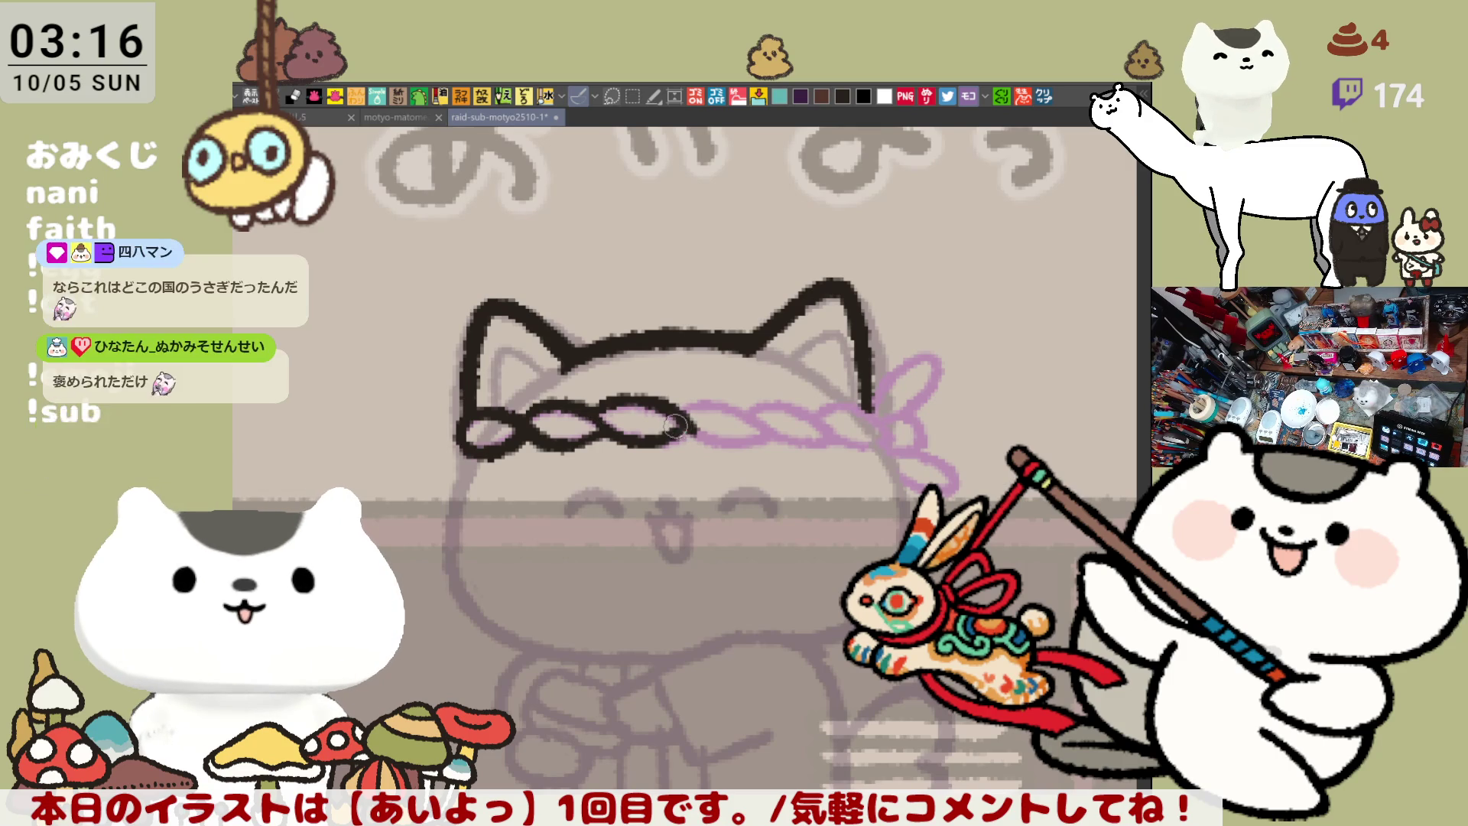
{"action": "key", "text": "ctrl+z"}
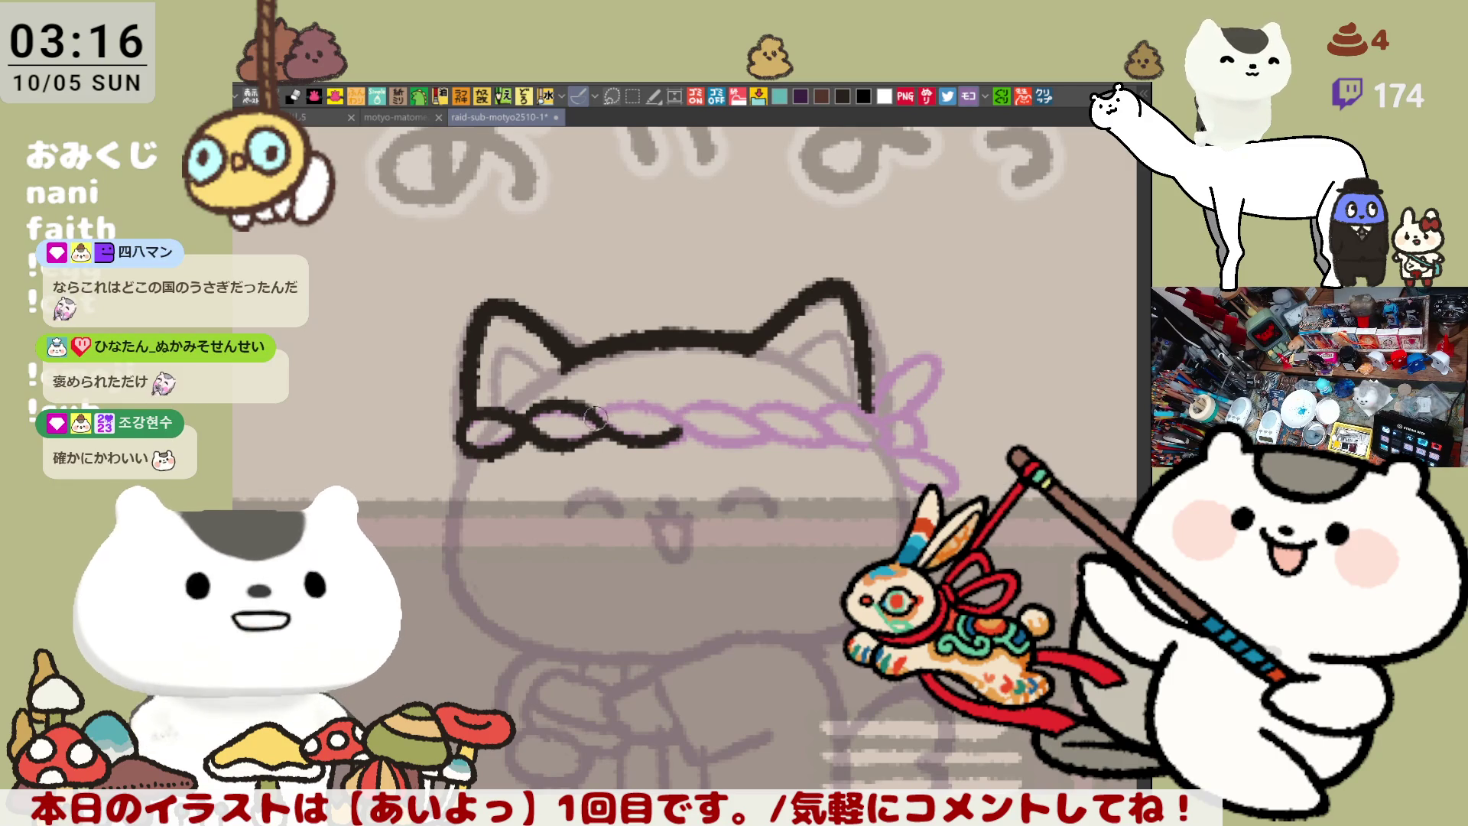
{"action": "left_click_drag", "start_coordinate": [597, 417], "coordinate": [695, 433]}
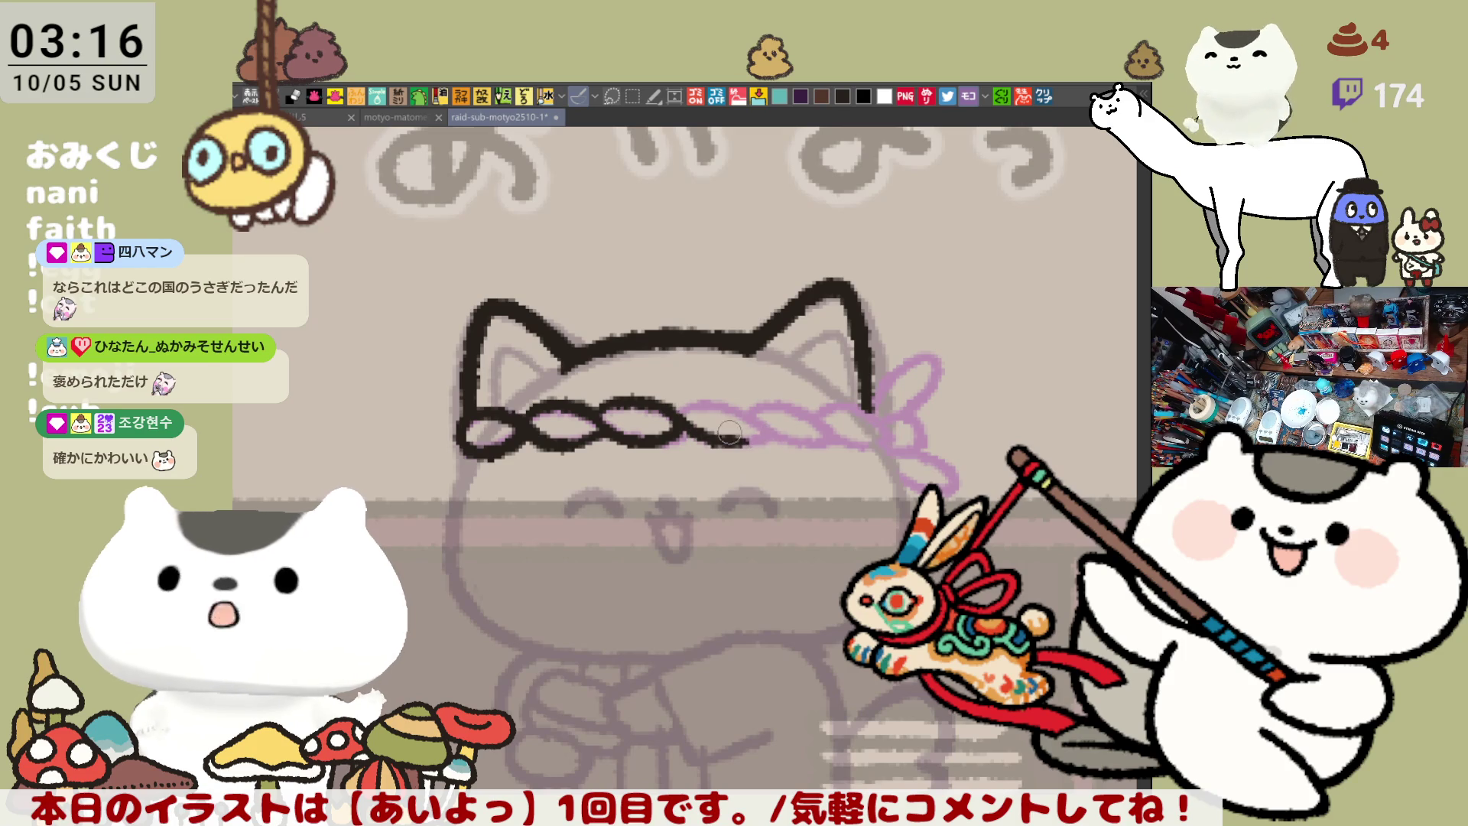
Ink the rope's remaining right-hand arcs, flip the view back, and erase part of the left ear line
{"action": "left_click_drag", "start_coordinate": [726, 441], "coordinate": [769, 435]}
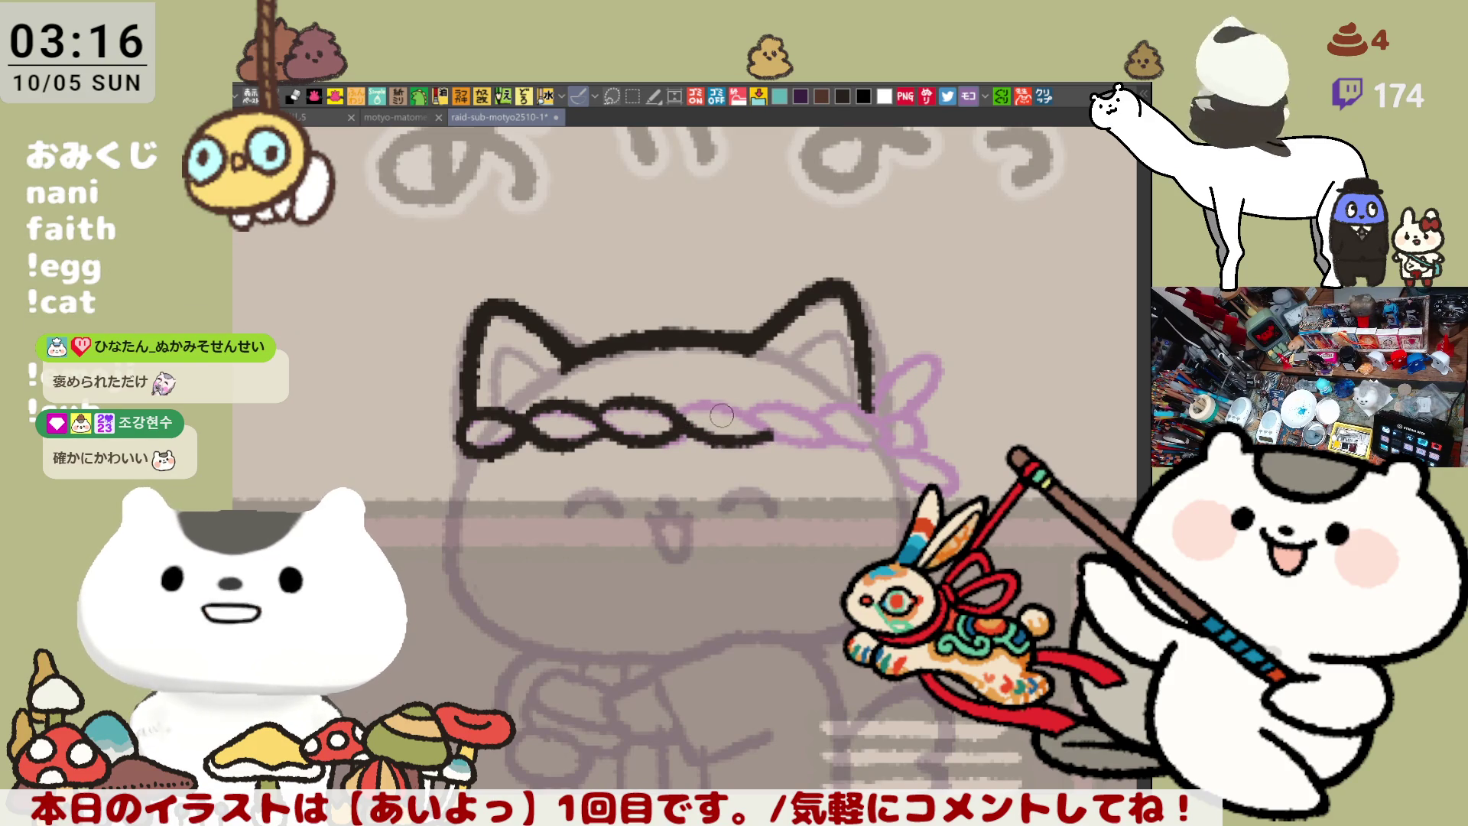
{"action": "left_click_drag", "start_coordinate": [692, 402], "coordinate": [776, 434]}
{"action": "key", "text": "ctrl+z"}
{"action": "mouse_move", "coordinate": [664, 416]}
{"action": "left_mouse_down"}
{"action": "mouse_move", "coordinate": [734, 405]}
{"action": "mouse_move", "coordinate": [799, 436]}
{"action": "left_mouse_up"}
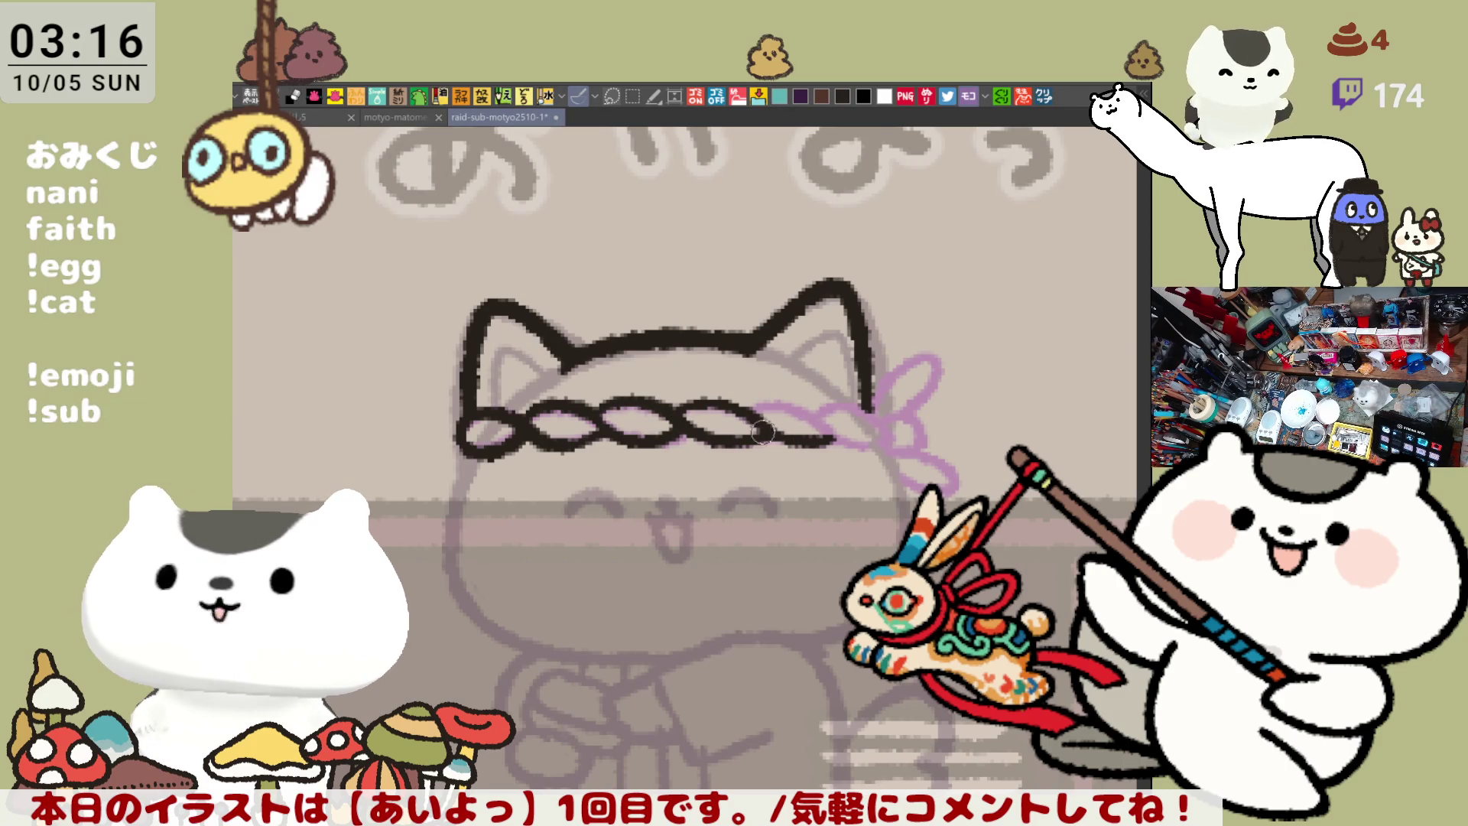
{"action": "mouse_move", "coordinate": [768, 408]}
{"action": "left_mouse_down"}
{"action": "mouse_move", "coordinate": [830, 438]}
{"action": "mouse_move", "coordinate": [876, 438]}
{"action": "mouse_move", "coordinate": [857, 417]}
{"action": "mouse_move", "coordinate": [881, 429]}
{"action": "left_mouse_up"}
{"action": "key", "text": "ctrl+z"}
{"action": "key", "text": "ctrl+z"}
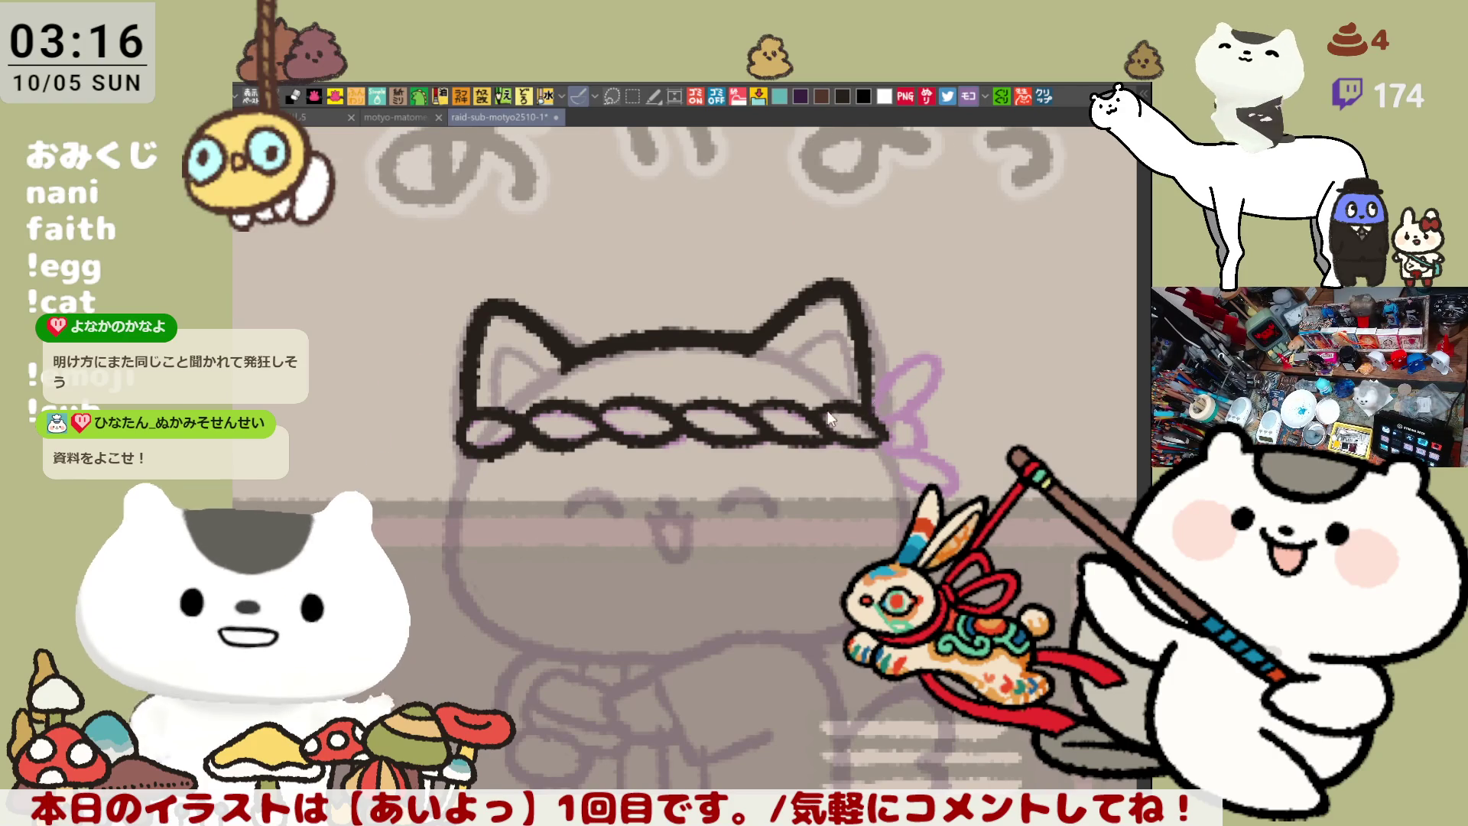
{"action": "key", "text": "h"}
{"action": "mouse_move", "coordinate": [570, 376]}
{"action": "left_mouse_down"}
{"action": "mouse_move", "coordinate": [545, 395]}
{"action": "mouse_move", "coordinate": [558, 420]}
{"action": "left_mouse_up"}
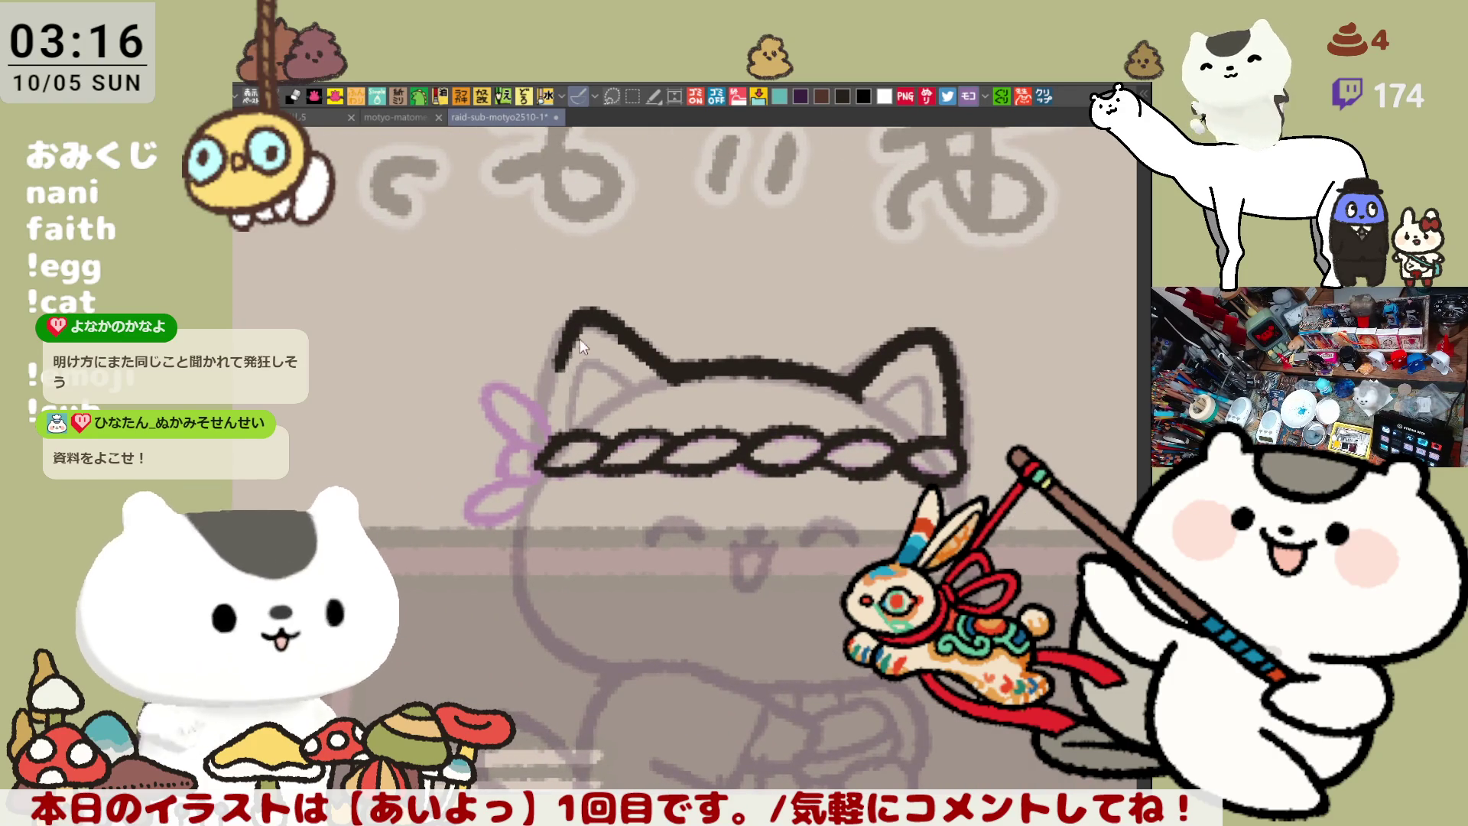
Redraw the left ear outline as a thicker continuous line
{"action": "left_click_drag", "start_coordinate": [577, 336], "coordinate": [562, 442]}
{"action": "key", "text": "ctrl+z"}
{"action": "left_click_drag", "start_coordinate": [572, 316], "coordinate": [545, 453]}
{"action": "key", "text": "ctrl+z"}
{"action": "left_click_drag", "start_coordinate": [564, 394], "coordinate": [544, 453]}
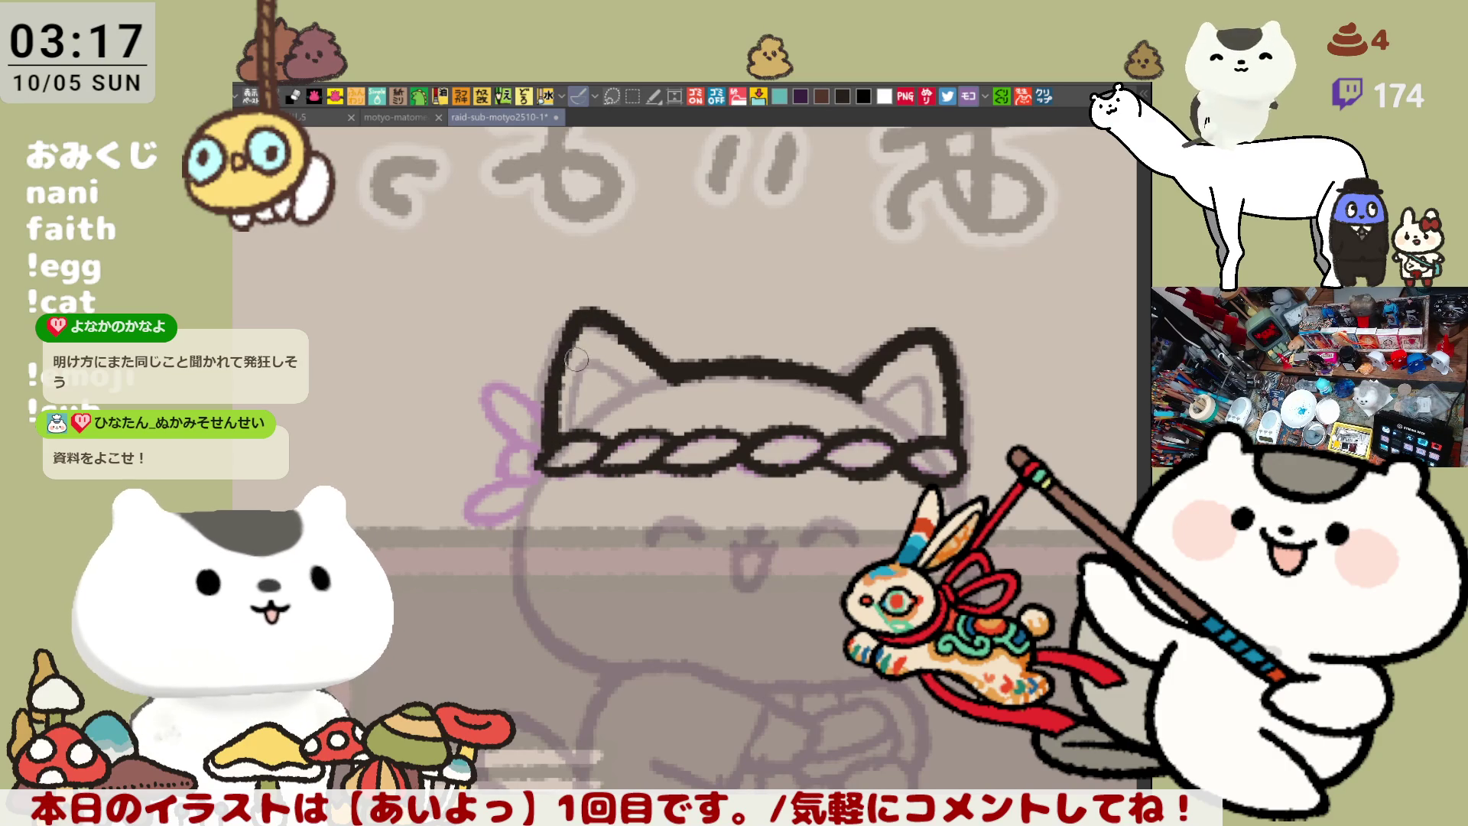
{"action": "left_click_drag", "start_coordinate": [605, 365], "coordinate": [421, 364]}
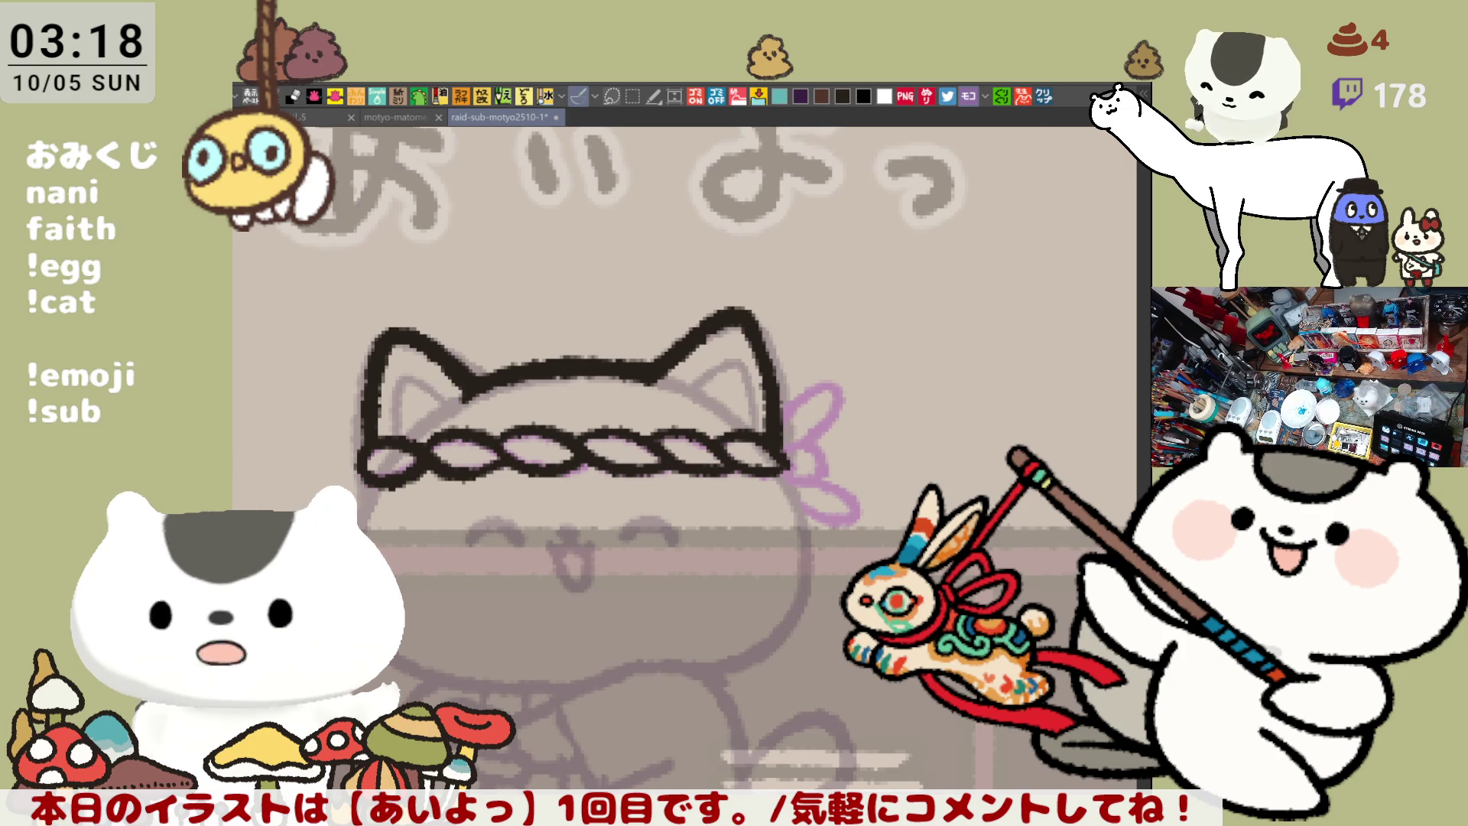
Flip the view and erase the upper part of the left ear stroke
{"action": "left_click_drag", "start_coordinate": [440, 486], "coordinate": [525, 390]}
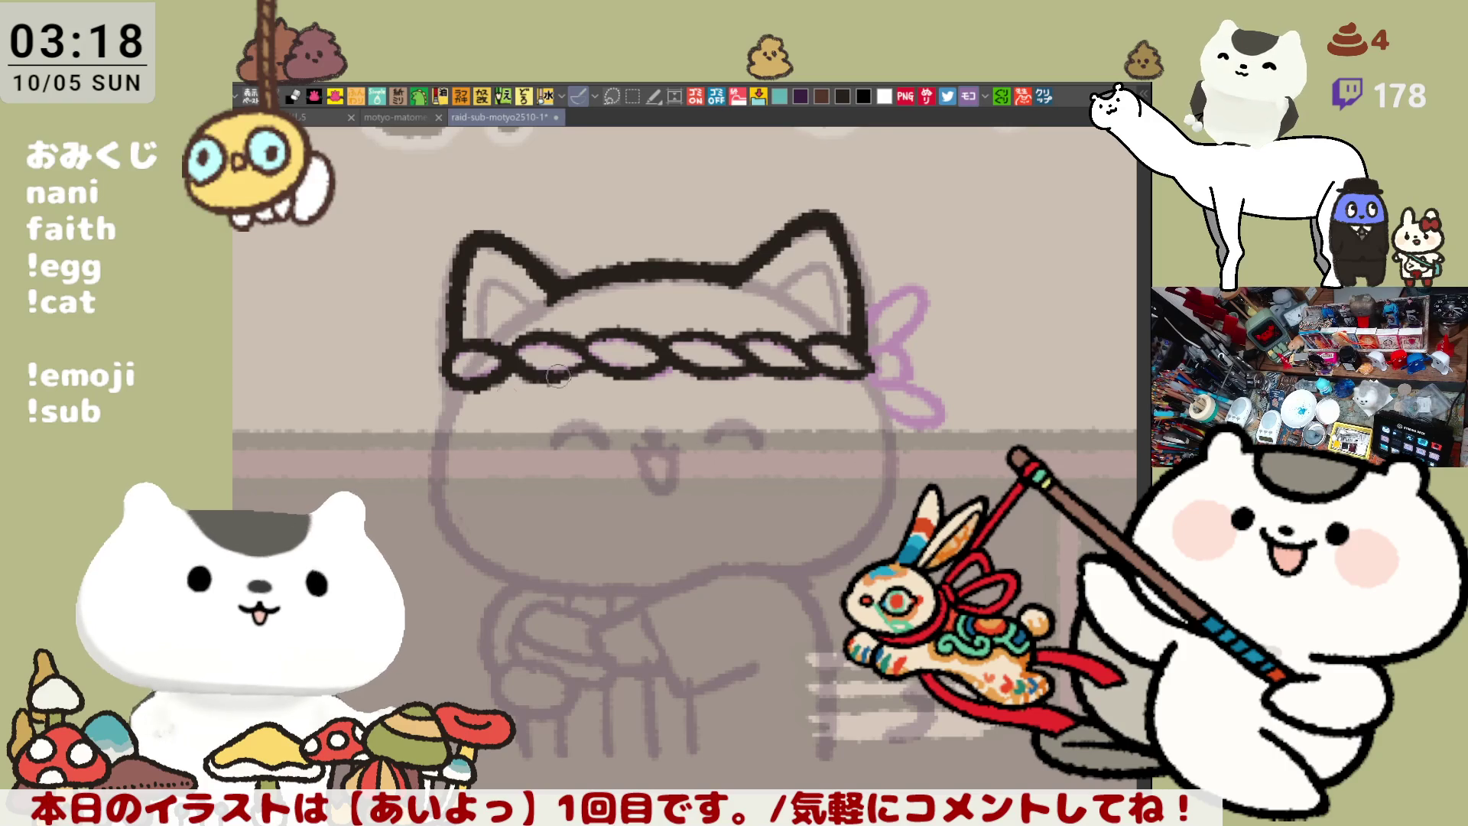
{"action": "key", "text": "h"}
{"action": "left_click_drag", "start_coordinate": [501, 220], "coordinate": [505, 205]}
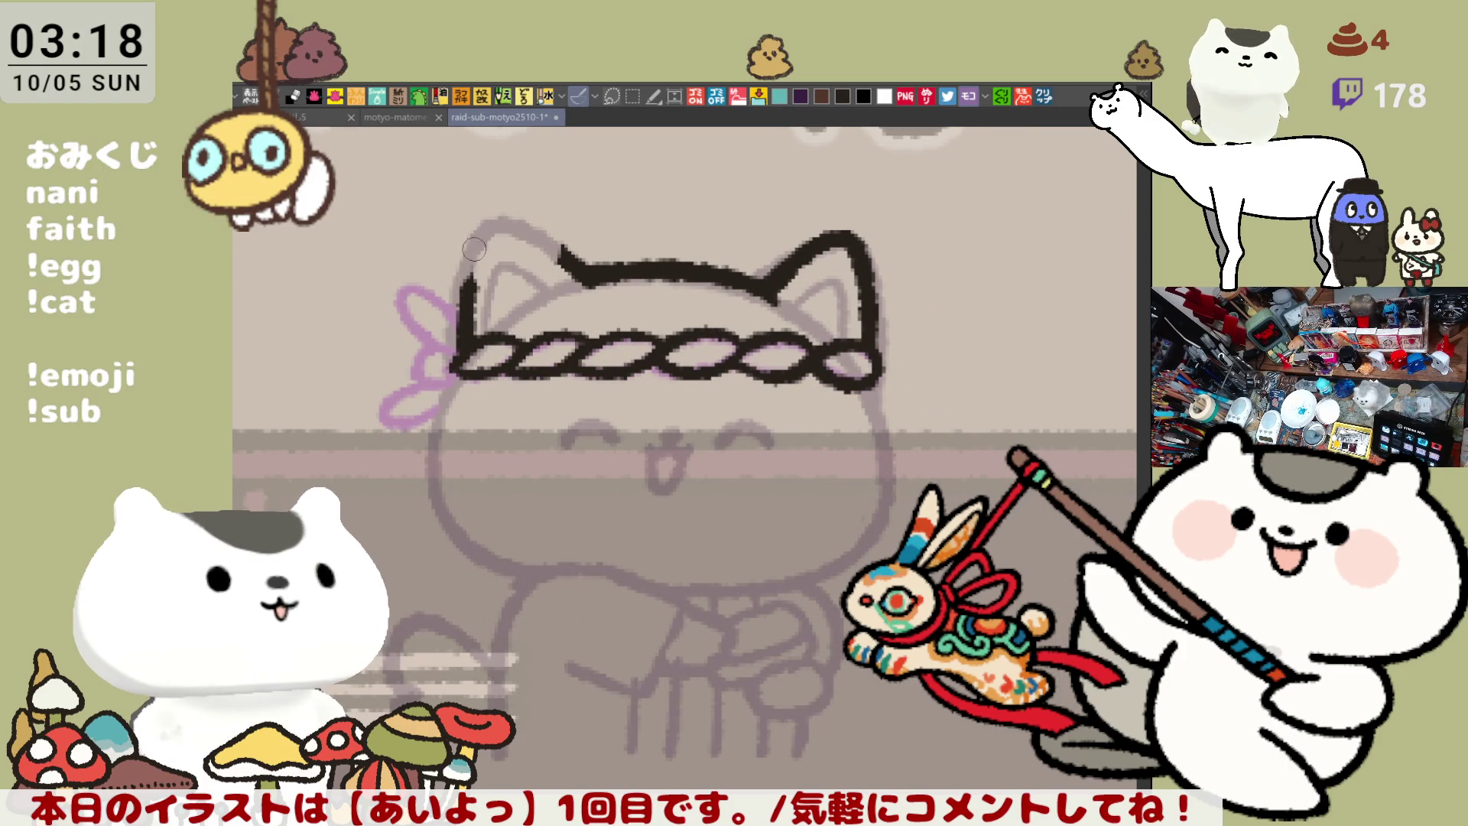
{"action": "left_click_drag", "start_coordinate": [471, 309], "coordinate": [496, 230]}
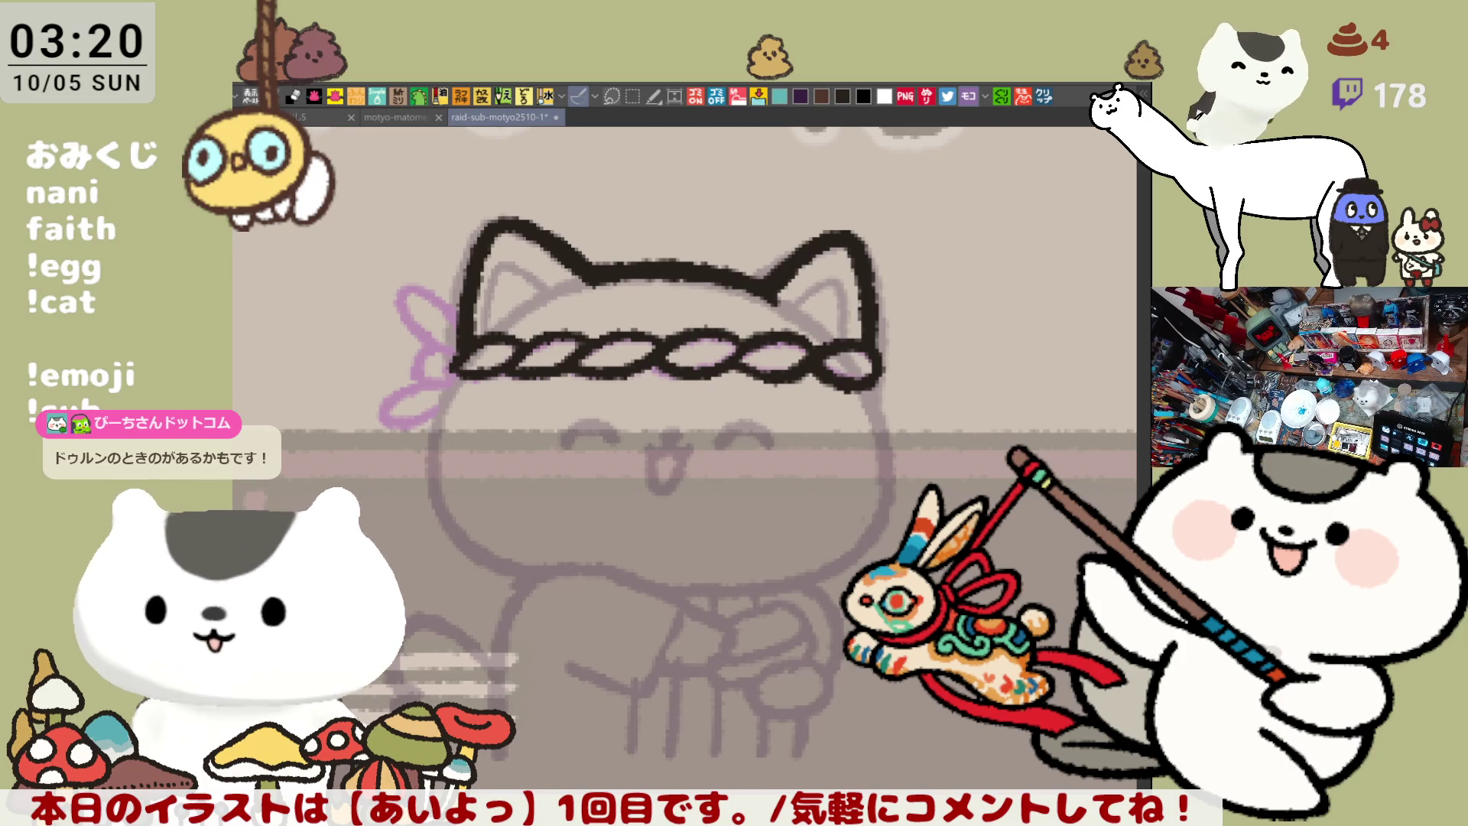
Check the character illustration document, close it, and recentre on the cat's head
{"action": "left_click", "coordinate": [1044, 95]}
{"action": "scroll", "coordinate": [701, 655], "scroll_direction": "up", "scroll_amount": 3}
{"action": "scroll", "coordinate": [702, 655], "scroll_direction": "up", "scroll_amount": 2}
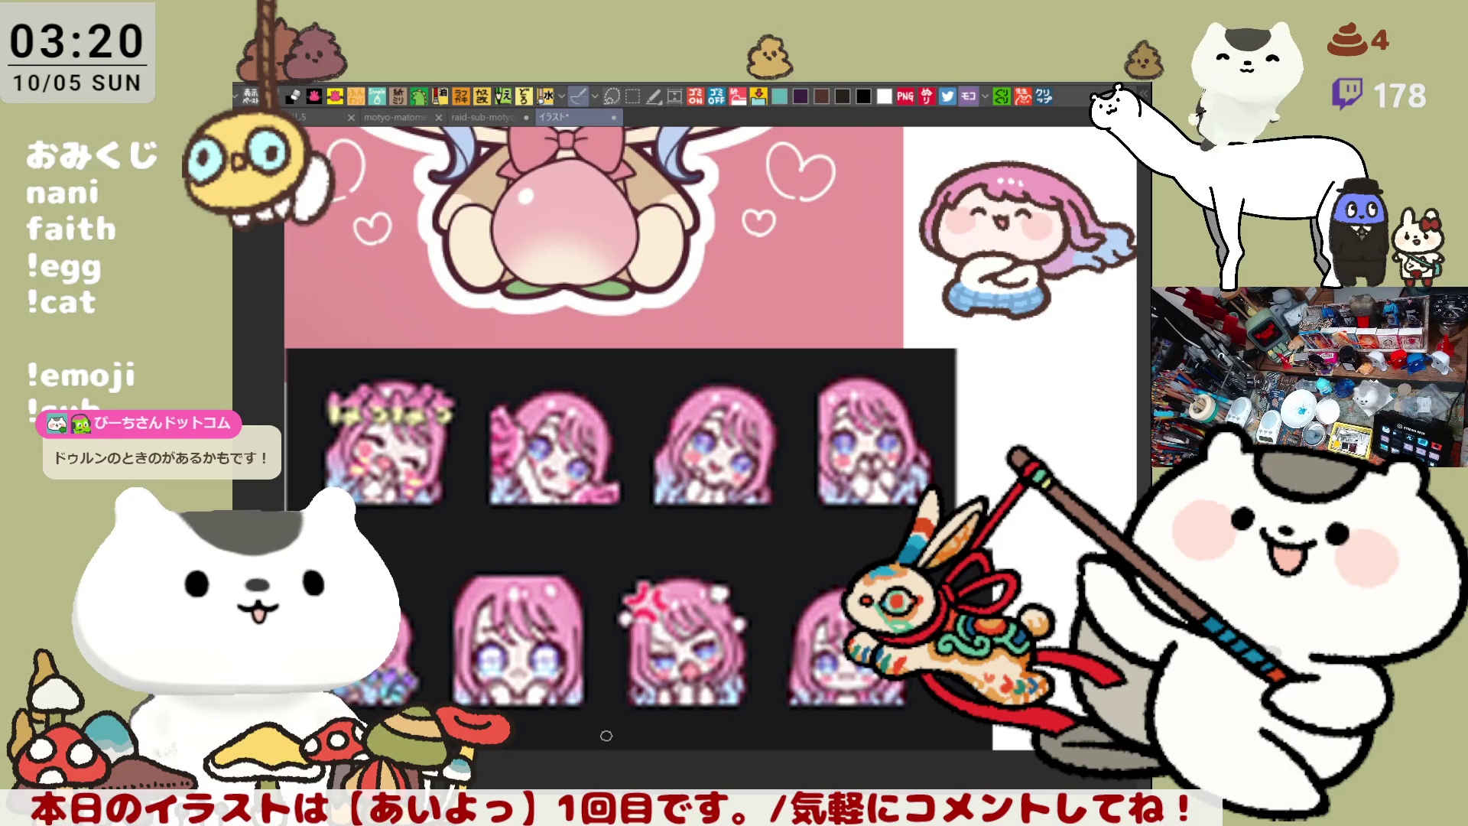
{"action": "scroll", "coordinate": [607, 735], "scroll_direction": "down", "scroll_amount": 3}
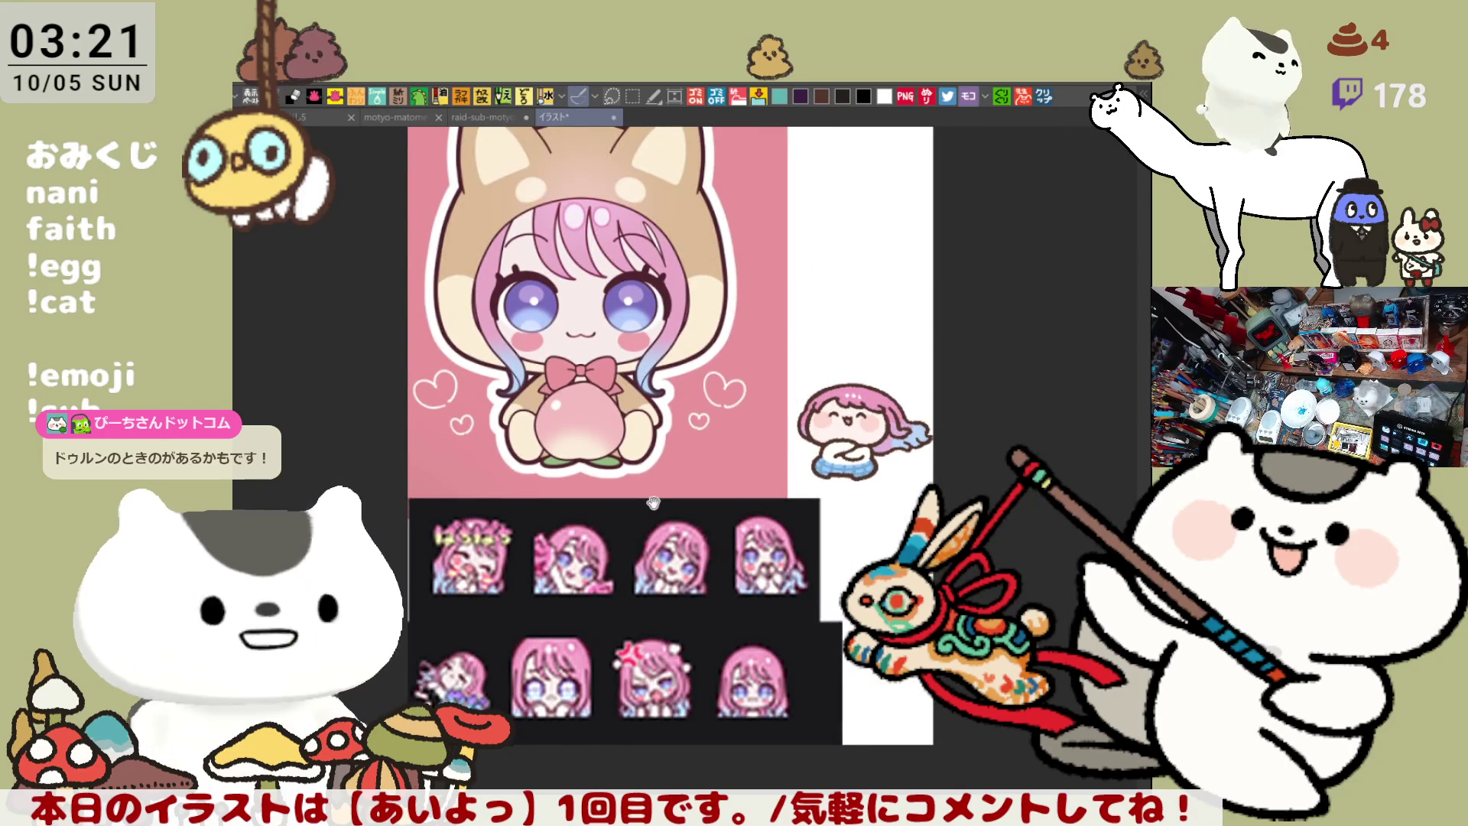
{"action": "left_click_drag", "start_coordinate": [654, 503], "coordinate": [649, 535]}
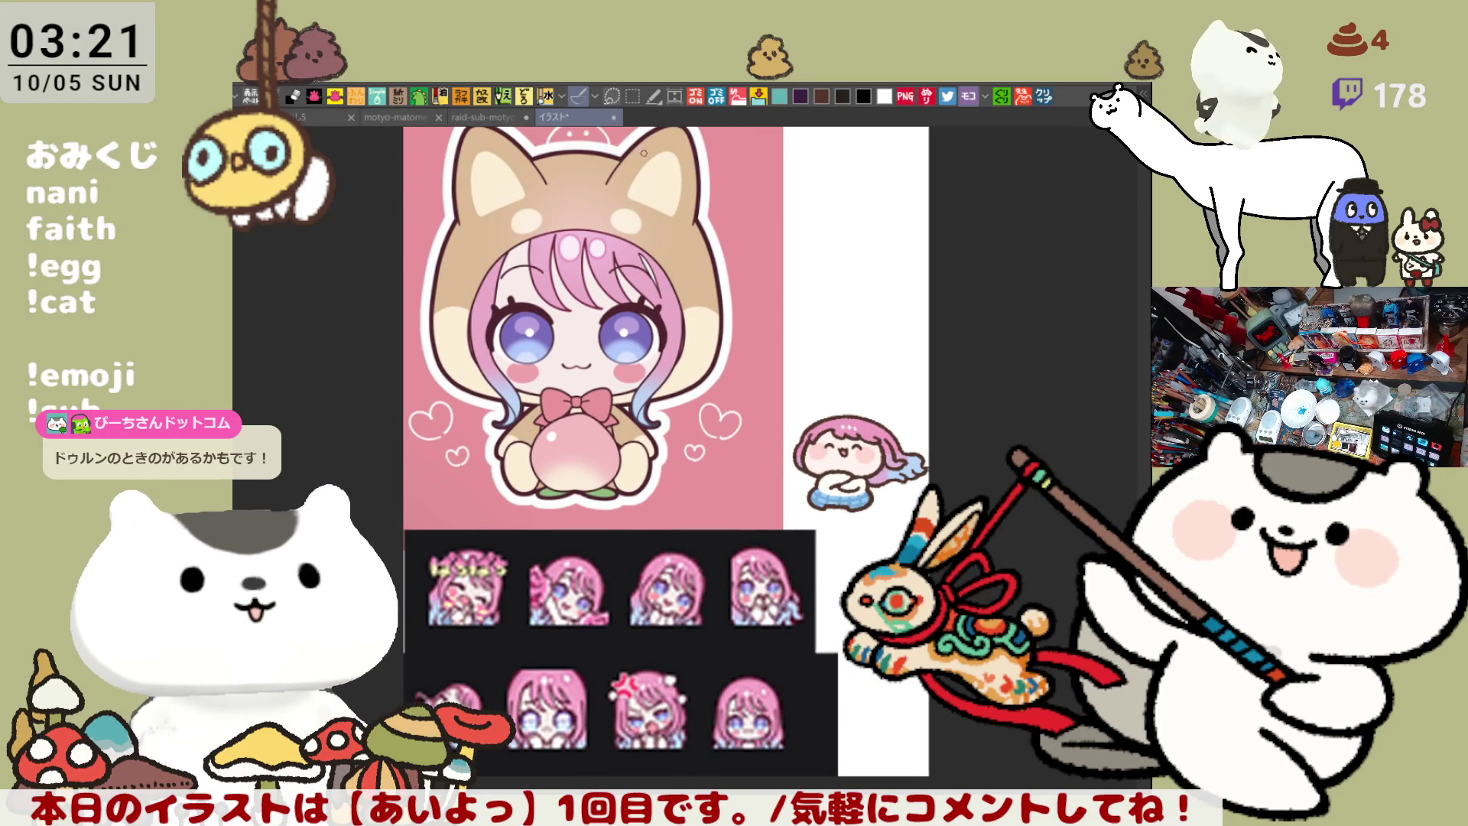
{"action": "key", "text": "ctrl+w"}
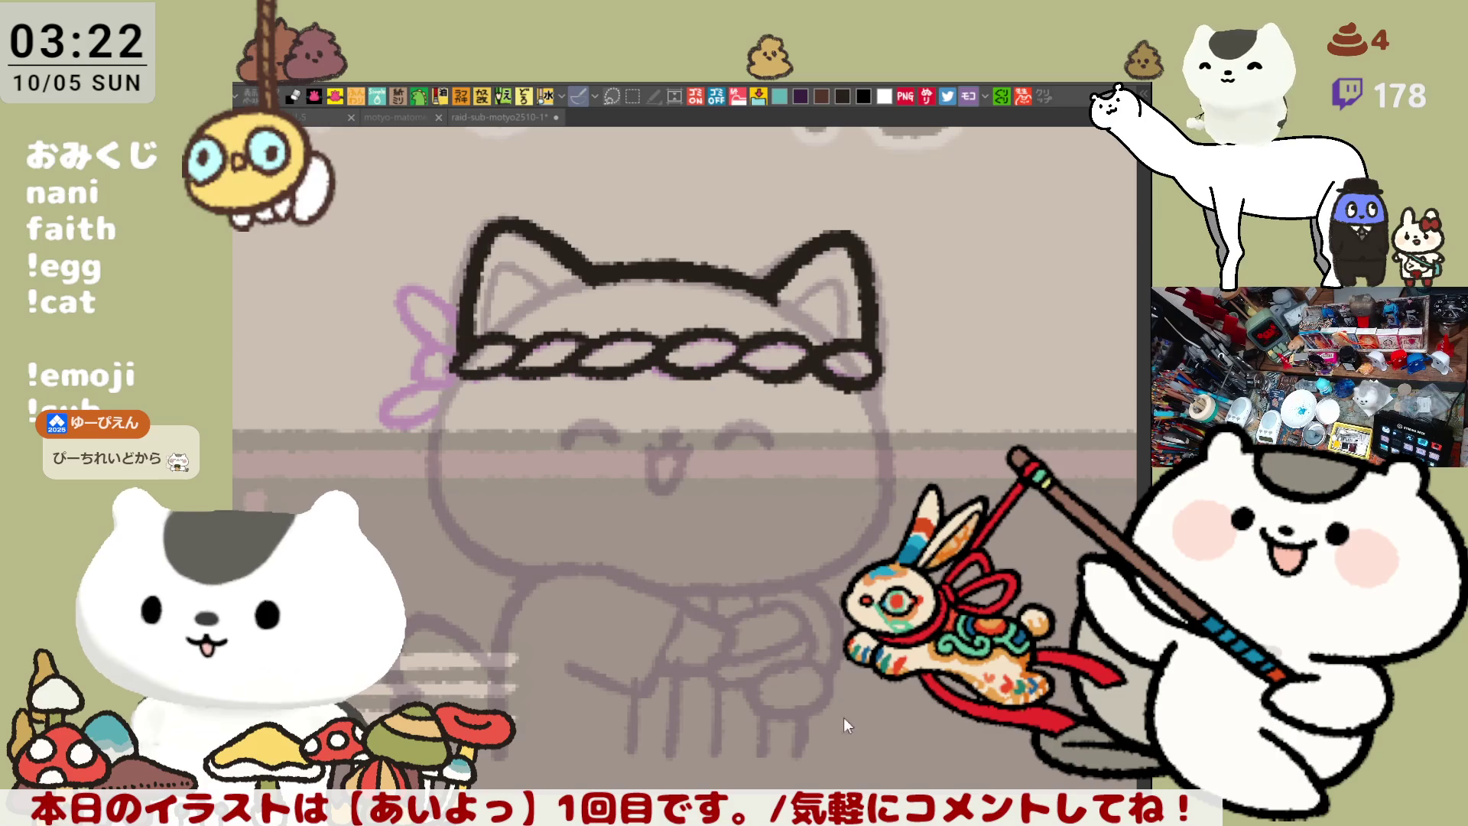
{"action": "left_click_drag", "start_coordinate": [697, 526], "coordinate": [753, 523]}
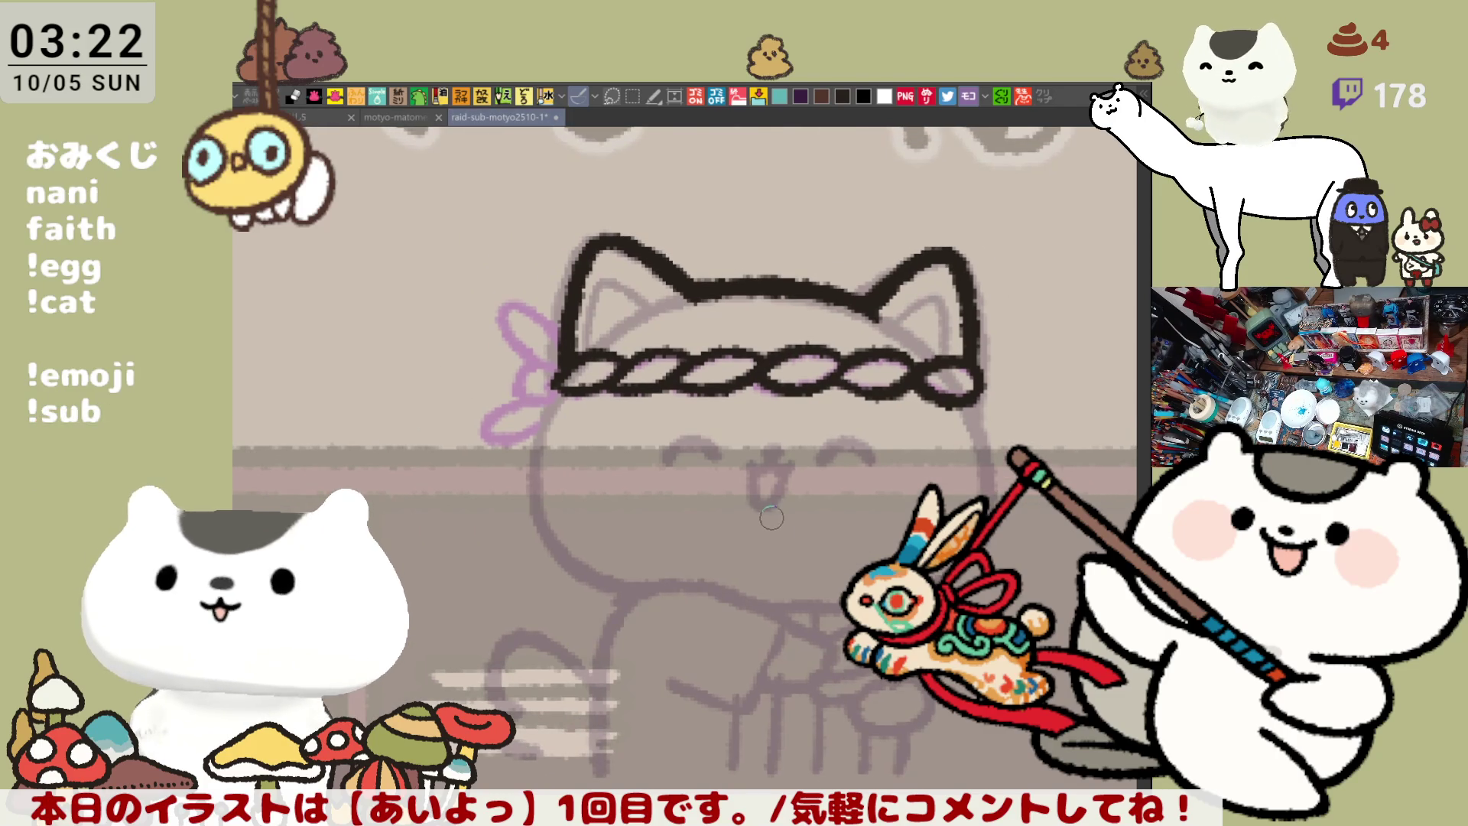
Mirror the view and ink the inner lines of the cat's right ear
{"action": "key", "text": "h"}
{"action": "left_click_drag", "start_coordinate": [566, 427], "coordinate": [609, 413]}
{"action": "mouse_move", "coordinate": [726, 330]}
{"action": "left_mouse_down"}
{"action": "mouse_move", "coordinate": [788, 295]}
{"action": "mouse_move", "coordinate": [789, 348]}
{"action": "mouse_move", "coordinate": [784, 295]}
{"action": "mouse_move", "coordinate": [780, 342]}
{"action": "mouse_move", "coordinate": [764, 304]}
{"action": "mouse_move", "coordinate": [785, 289]}
{"action": "mouse_move", "coordinate": [765, 306]}
{"action": "mouse_move", "coordinate": [783, 348]}
{"action": "mouse_move", "coordinate": [738, 325]}
{"action": "mouse_move", "coordinate": [751, 304]}
{"action": "mouse_move", "coordinate": [784, 352]}
{"action": "mouse_move", "coordinate": [735, 325]}
{"action": "mouse_move", "coordinate": [765, 302]}
{"action": "mouse_move", "coordinate": [785, 339]}
{"action": "mouse_move", "coordinate": [740, 325]}
{"action": "mouse_move", "coordinate": [780, 287]}
{"action": "mouse_move", "coordinate": [765, 344]}
{"action": "mouse_move", "coordinate": [742, 321]}
{"action": "left_mouse_up"}
{"action": "key", "text": "ctrl+z"}
{"action": "key", "text": "ctrl+z"}
{"action": "key", "text": "ctrl+z"}
{"action": "key", "text": "ctrl+z"}
{"action": "key", "text": "ctrl+z"}
{"action": "key", "text": "ctrl+z"}
{"action": "key", "text": "ctrl+z"}
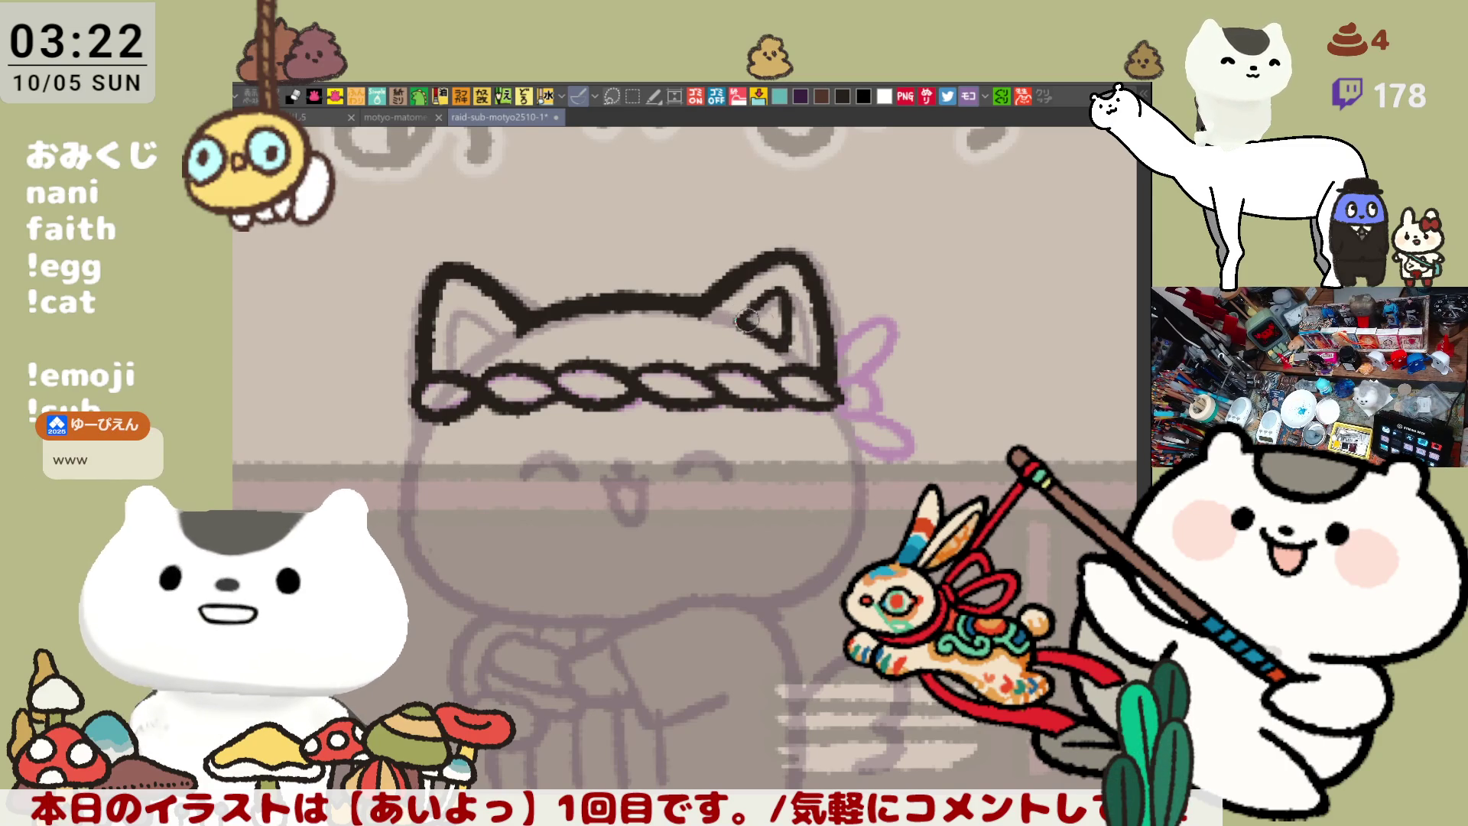
{"action": "mouse_move", "coordinate": [738, 272]}
{"action": "left_mouse_down"}
{"action": "mouse_move", "coordinate": [761, 256]}
{"action": "mouse_move", "coordinate": [811, 268]}
{"action": "left_mouse_up"}
{"action": "key", "text": "ctrl+z"}
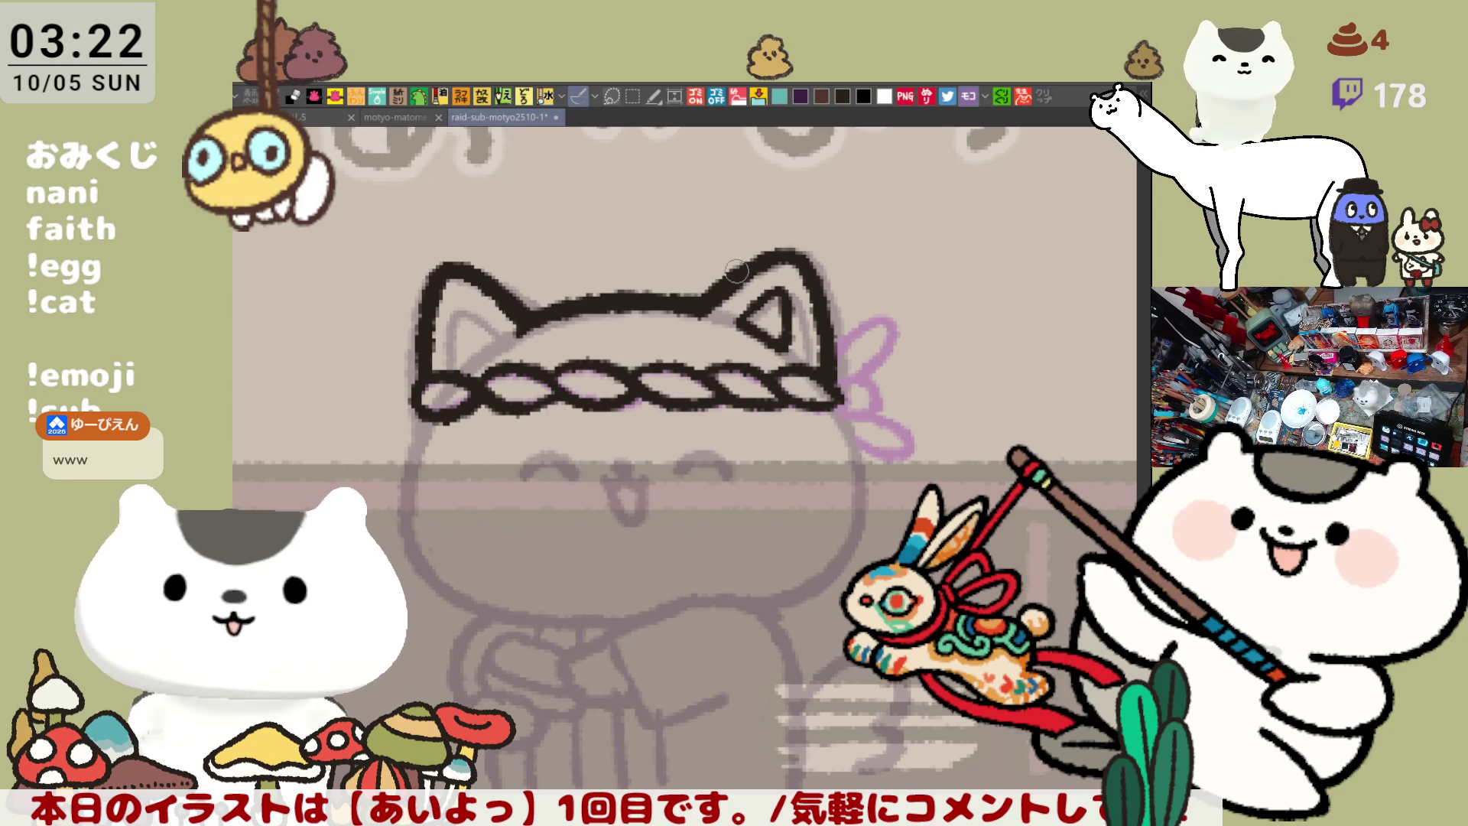
{"action": "left_click_drag", "start_coordinate": [600, 362], "coordinate": [732, 339]}
{"action": "mouse_move", "coordinate": [841, 317]}
{"action": "left_mouse_down"}
{"action": "mouse_move", "coordinate": [876, 295]}
{"action": "mouse_move", "coordinate": [922, 306]}
{"action": "mouse_move", "coordinate": [929, 329]}
{"action": "mouse_move", "coordinate": [920, 293]}
{"action": "mouse_move", "coordinate": [924, 330]}
{"action": "left_mouse_up"}
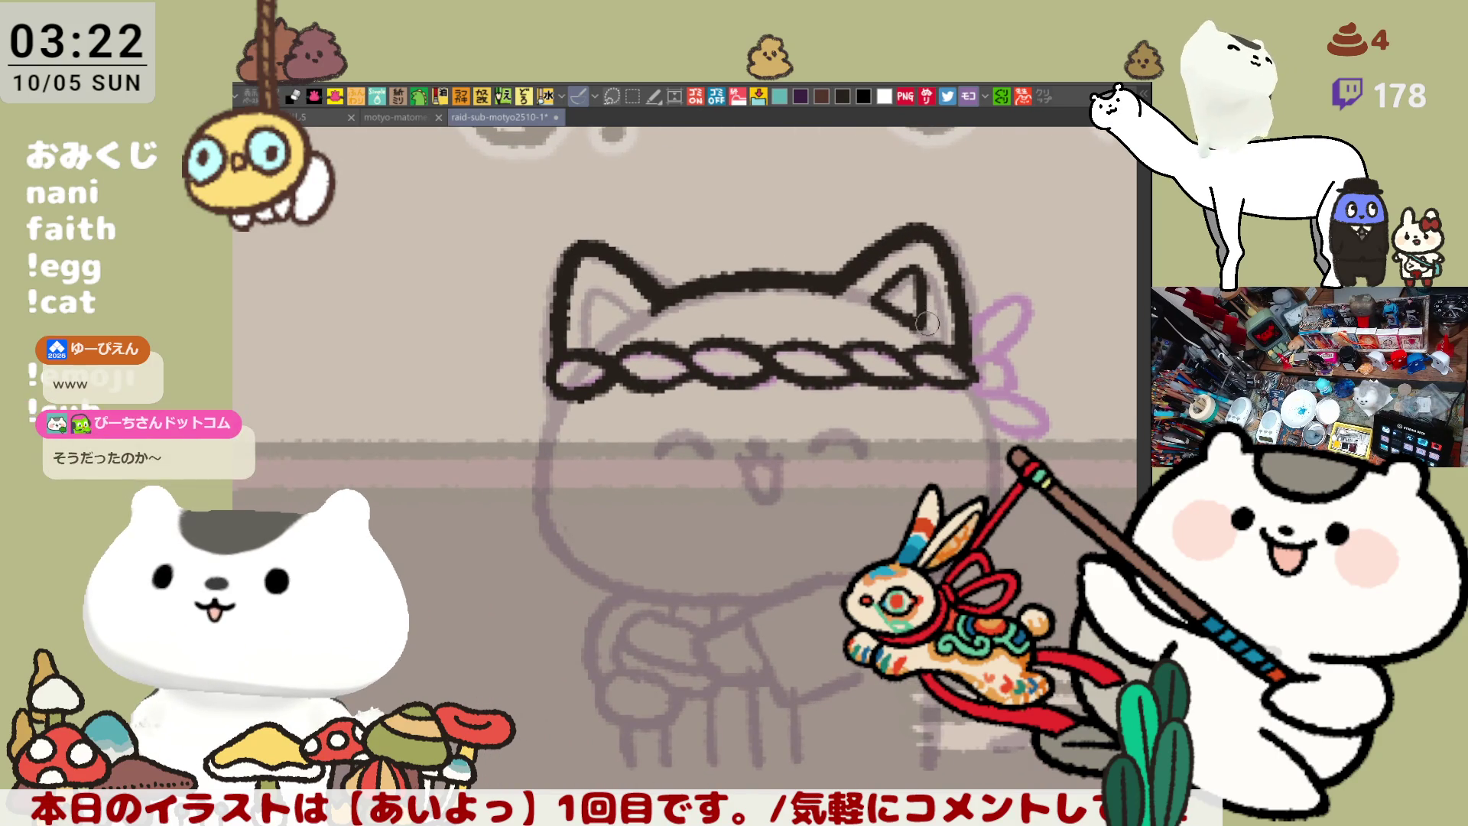
{"action": "mouse_move", "coordinate": [859, 309]}
{"action": "left_mouse_down"}
{"action": "mouse_move", "coordinate": [906, 327]}
{"action": "mouse_move", "coordinate": [911, 269]}
{"action": "left_mouse_up"}
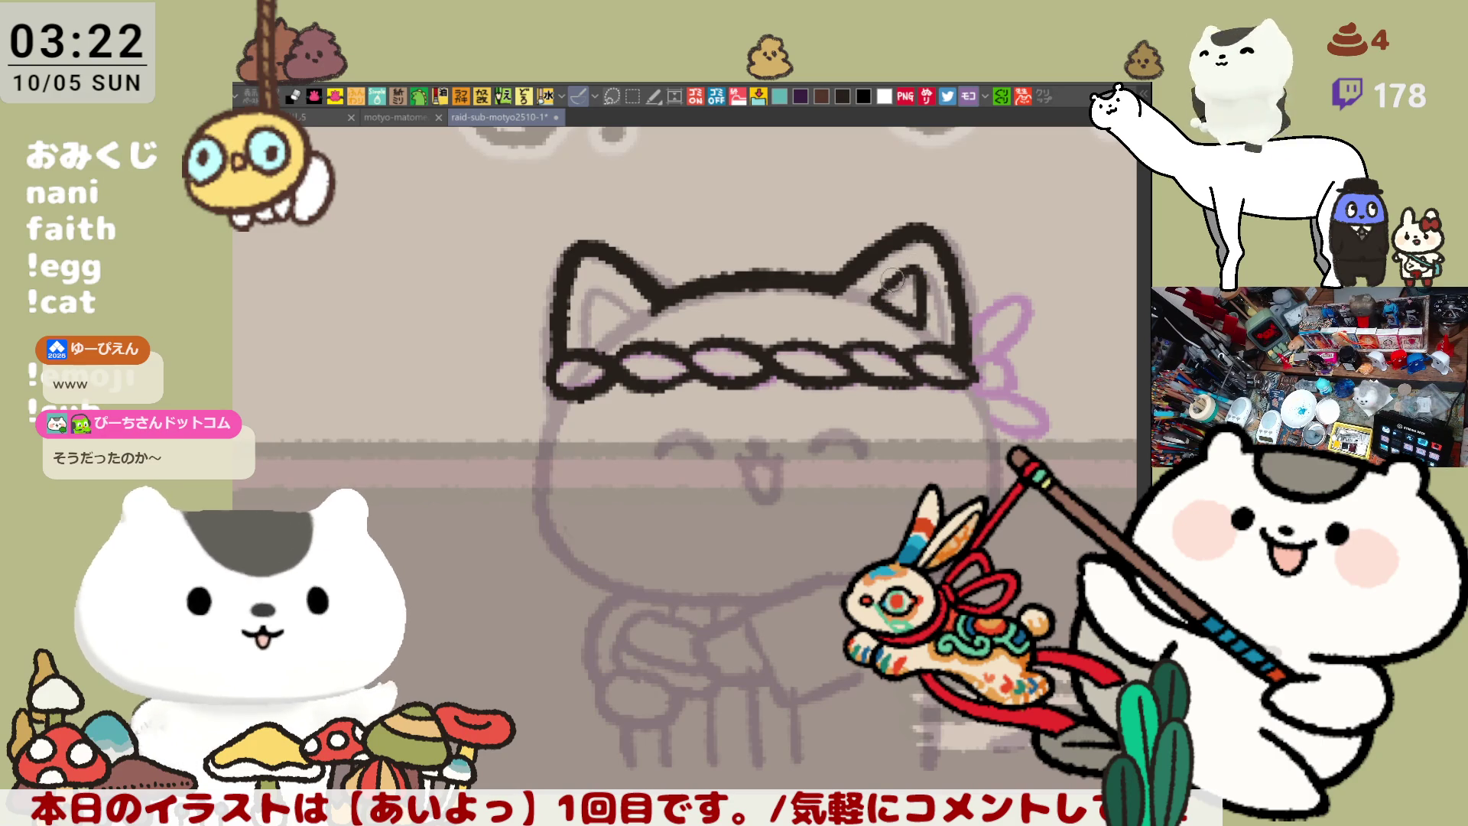
Ink the left inner-ear line and close the headband's leftmost end into an oval loop
{"action": "mouse_move", "coordinate": [758, 376]}
{"action": "left_mouse_down"}
{"action": "mouse_move", "coordinate": [701, 377]}
{"action": "mouse_move", "coordinate": [744, 375]}
{"action": "left_mouse_up"}
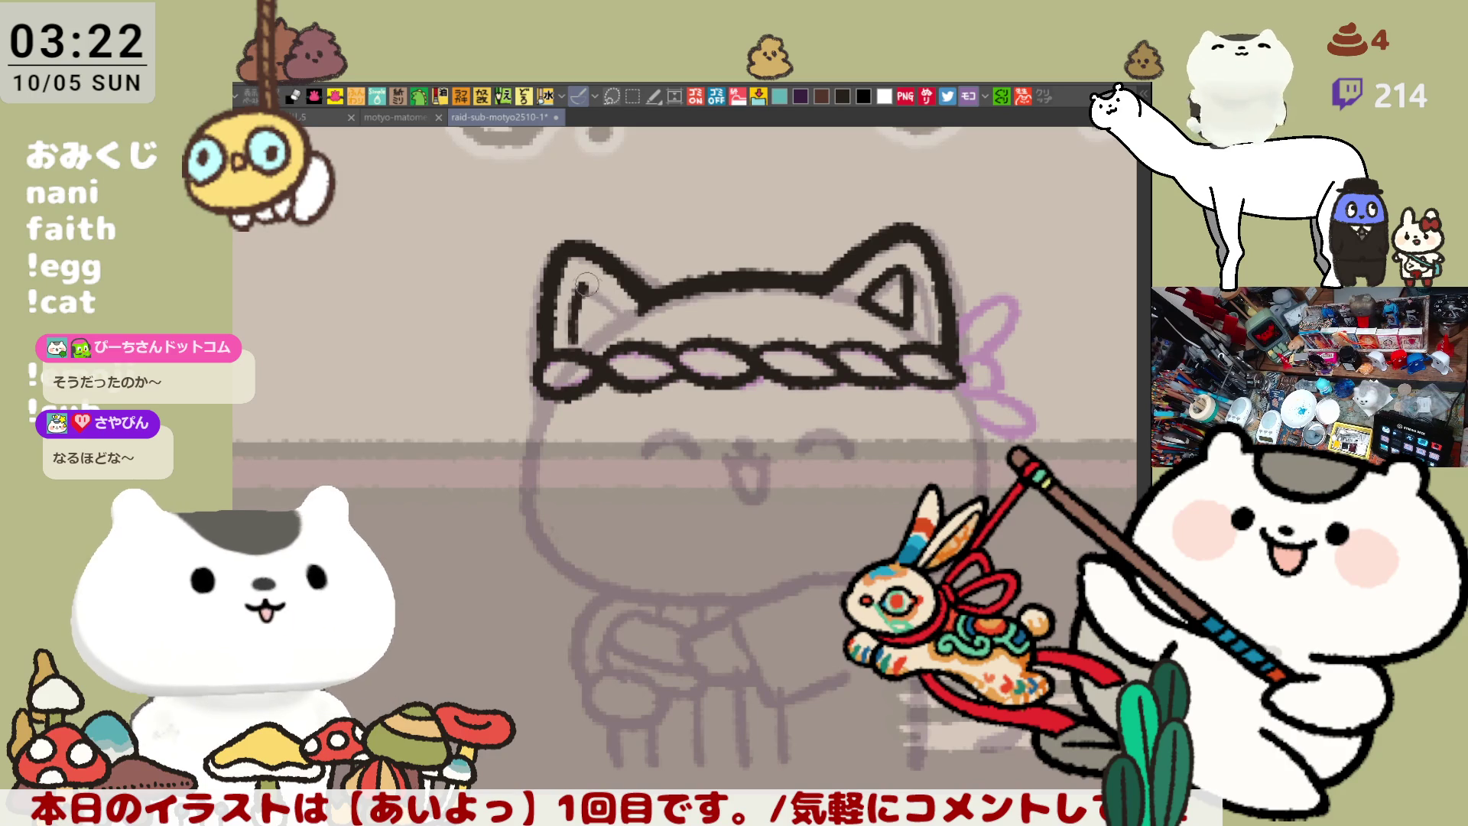
{"action": "mouse_move", "coordinate": [572, 357]}
{"action": "left_mouse_down"}
{"action": "mouse_move", "coordinate": [578, 294]}
{"action": "mouse_move", "coordinate": [621, 315]}
{"action": "left_mouse_up"}
{"action": "key", "text": "ctrl+z"}
{"action": "mouse_move", "coordinate": [570, 357]}
{"action": "left_mouse_down"}
{"action": "mouse_move", "coordinate": [609, 312]}
{"action": "mouse_move", "coordinate": [579, 288]}
{"action": "mouse_move", "coordinate": [623, 314]}
{"action": "mouse_move", "coordinate": [578, 345]}
{"action": "left_mouse_up"}
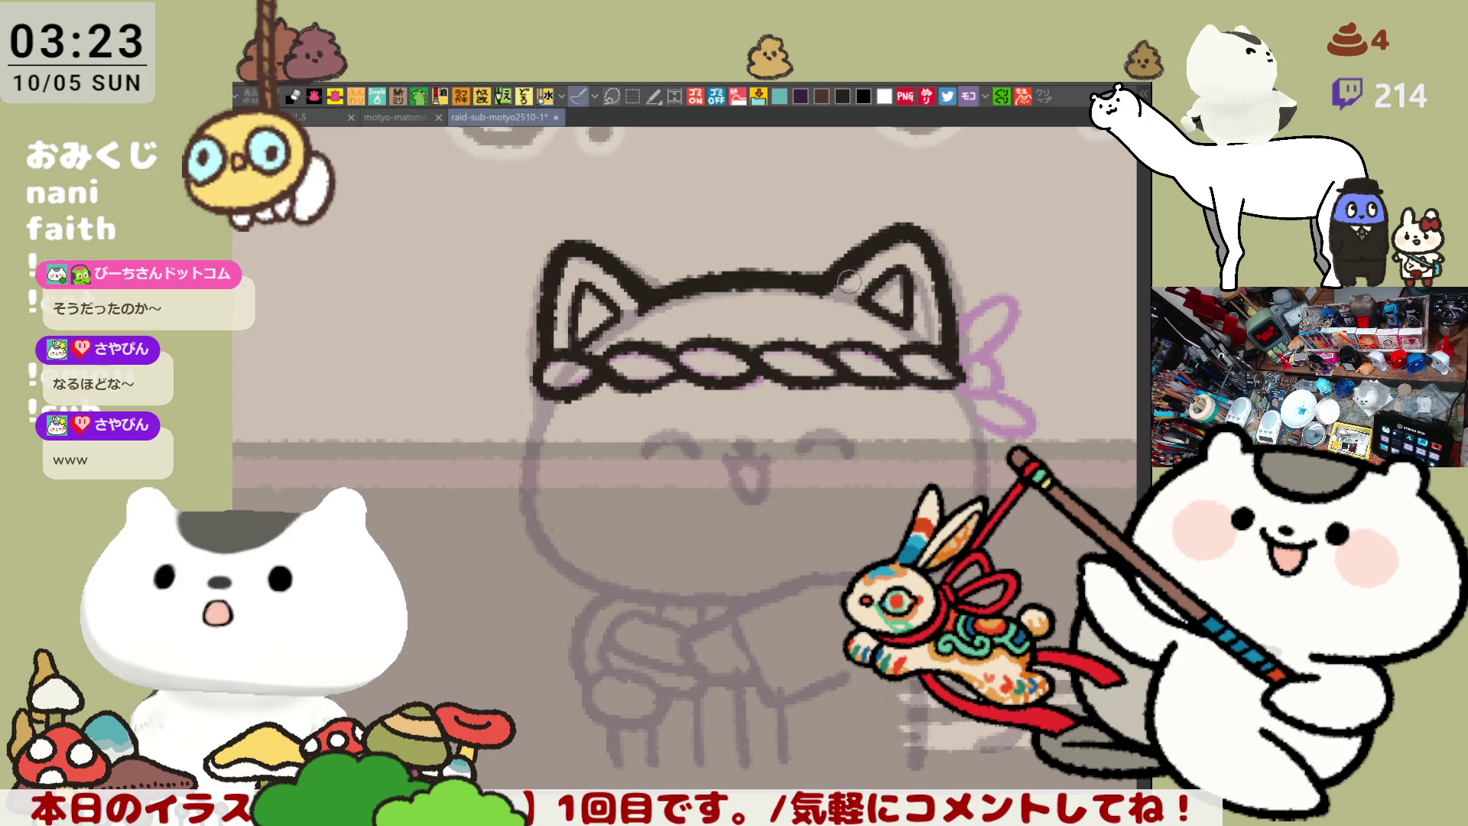
{"action": "left_click_drag", "start_coordinate": [692, 413], "coordinate": [738, 410]}
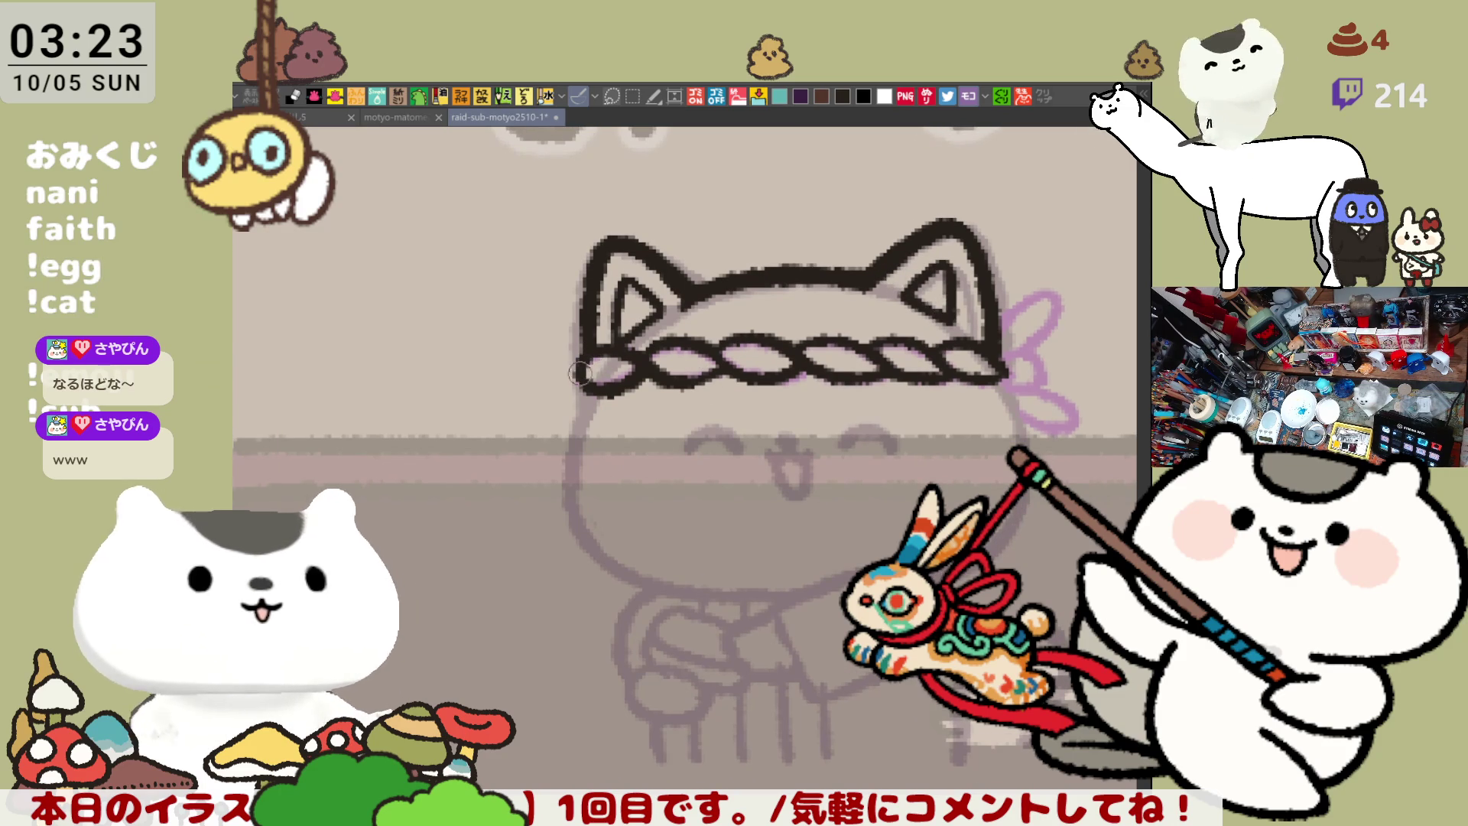
{"action": "mouse_move", "coordinate": [584, 369]}
{"action": "left_mouse_down"}
{"action": "mouse_move", "coordinate": [585, 383]}
{"action": "mouse_move", "coordinate": [596, 355]}
{"action": "left_mouse_up"}
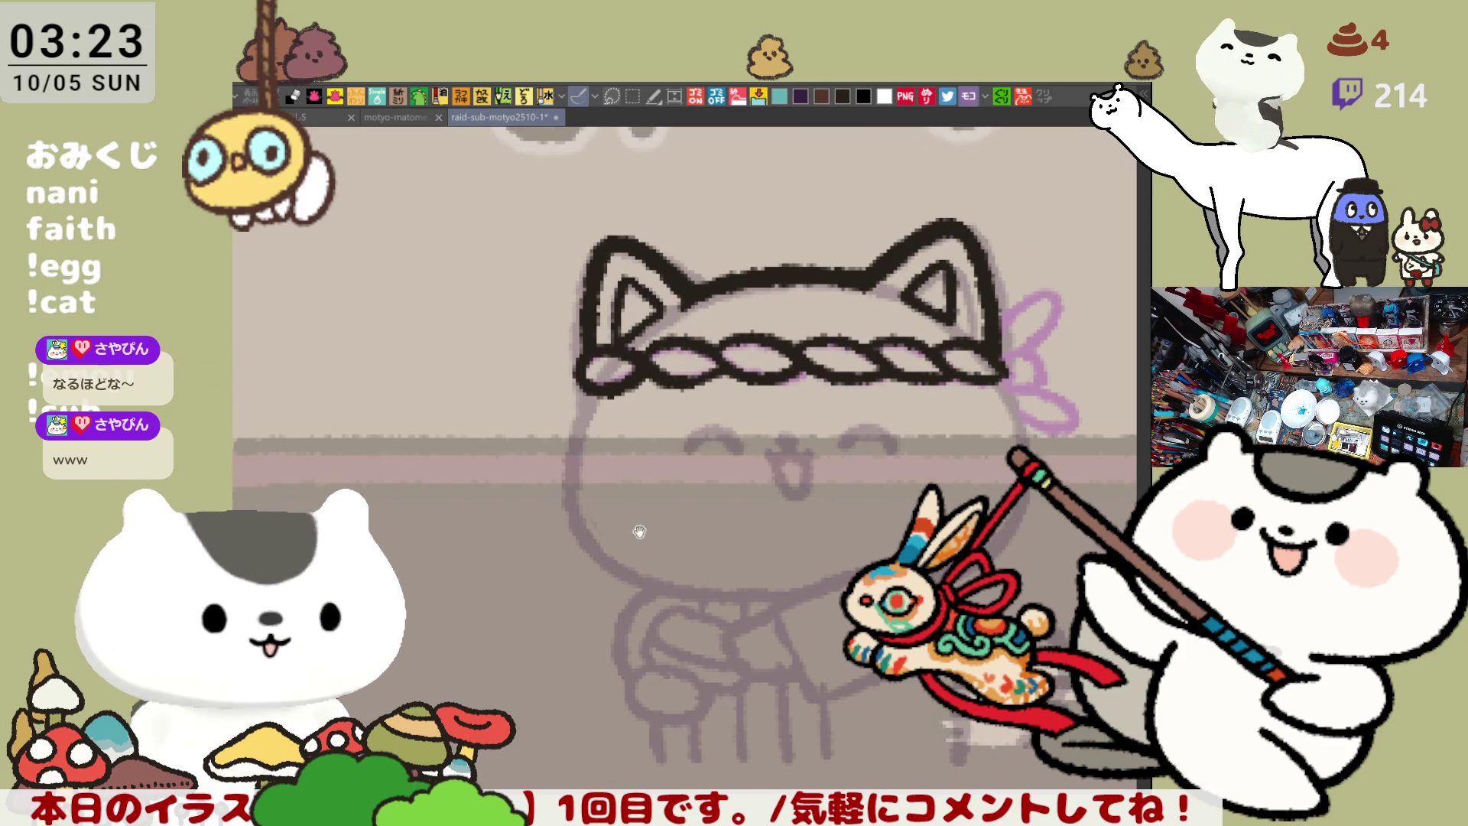
Ink the cat's left cheek outline from the headband down toward the chin, retrying strokes
{"action": "left_click_drag", "start_coordinate": [640, 533], "coordinate": [602, 426]}
{"action": "left_click_drag", "start_coordinate": [554, 281], "coordinate": [593, 474]}
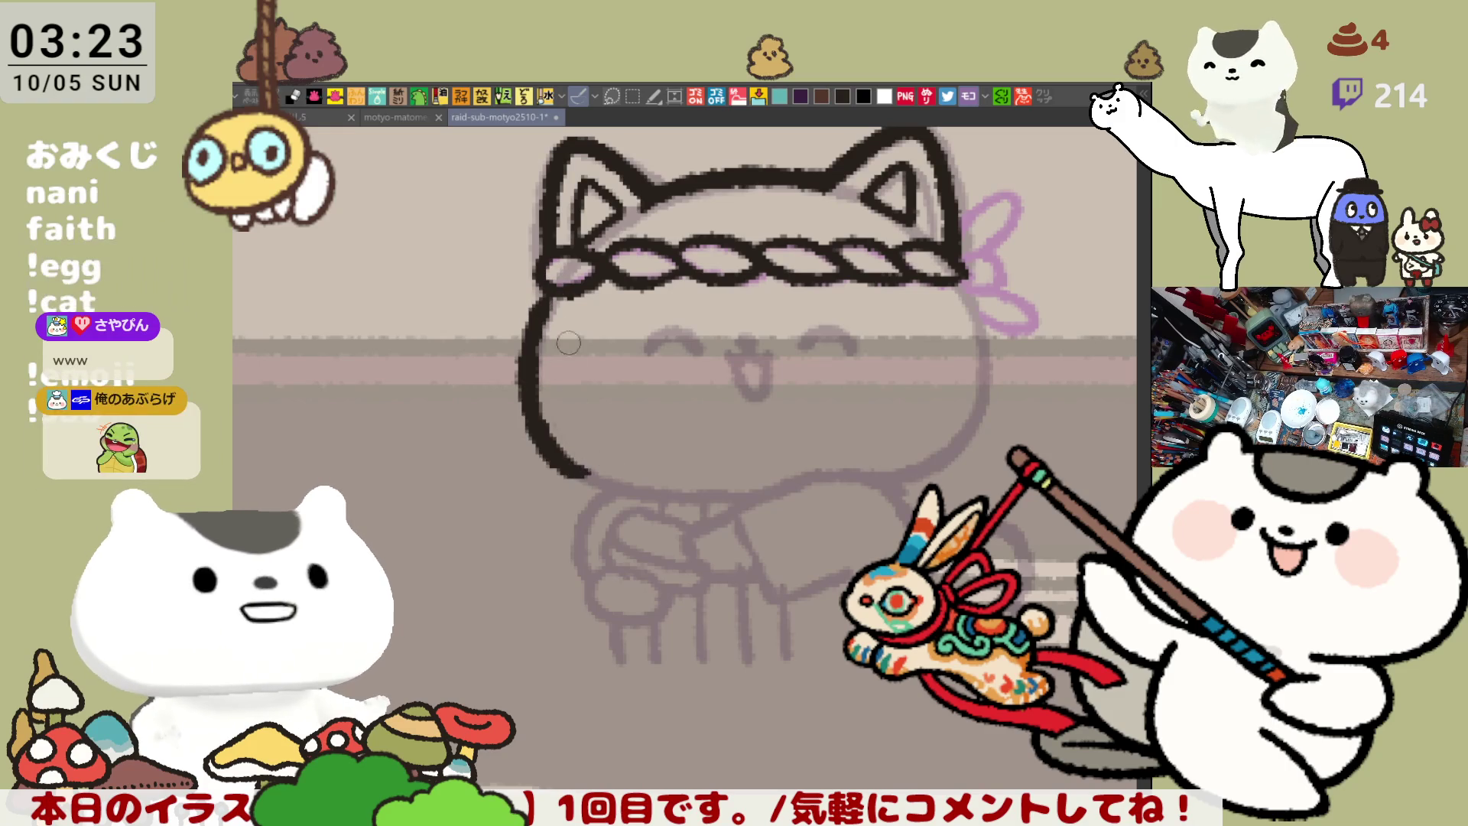
{"action": "key", "text": "ctrl+z"}
{"action": "mouse_move", "coordinate": [552, 284]}
{"action": "left_mouse_down"}
{"action": "mouse_move", "coordinate": [525, 394]}
{"action": "mouse_move", "coordinate": [557, 451]}
{"action": "left_mouse_up"}
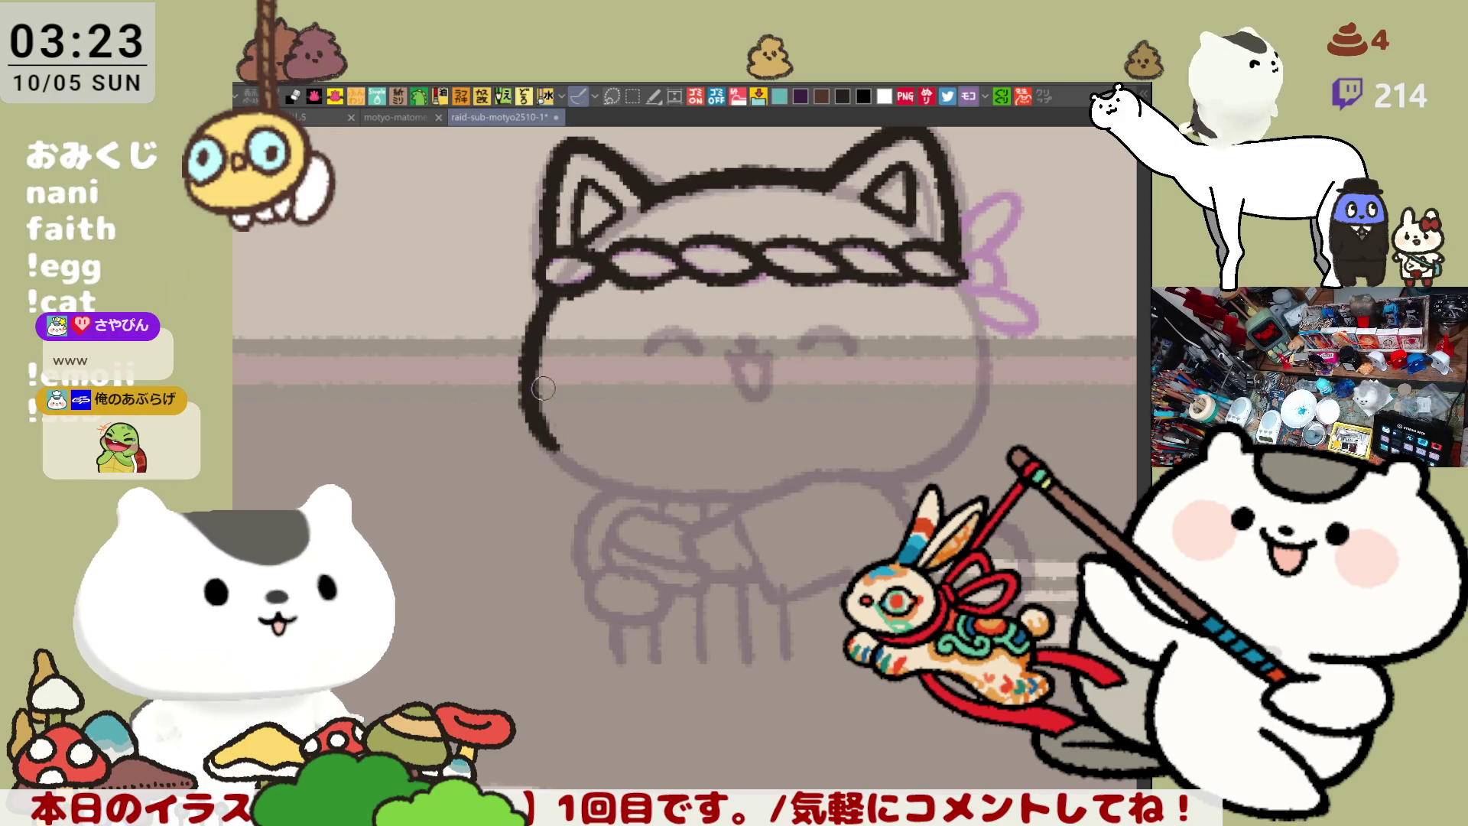
{"action": "key", "text": "ctrl+z"}
{"action": "left_click_drag", "start_coordinate": [524, 375], "coordinate": [601, 482]}
{"action": "key", "text": "ctrl+z"}
{"action": "mouse_move", "coordinate": [527, 379]}
{"action": "left_mouse_down"}
{"action": "mouse_move", "coordinate": [596, 485]}
{"action": "mouse_move", "coordinate": [623, 486]}
{"action": "left_mouse_up"}
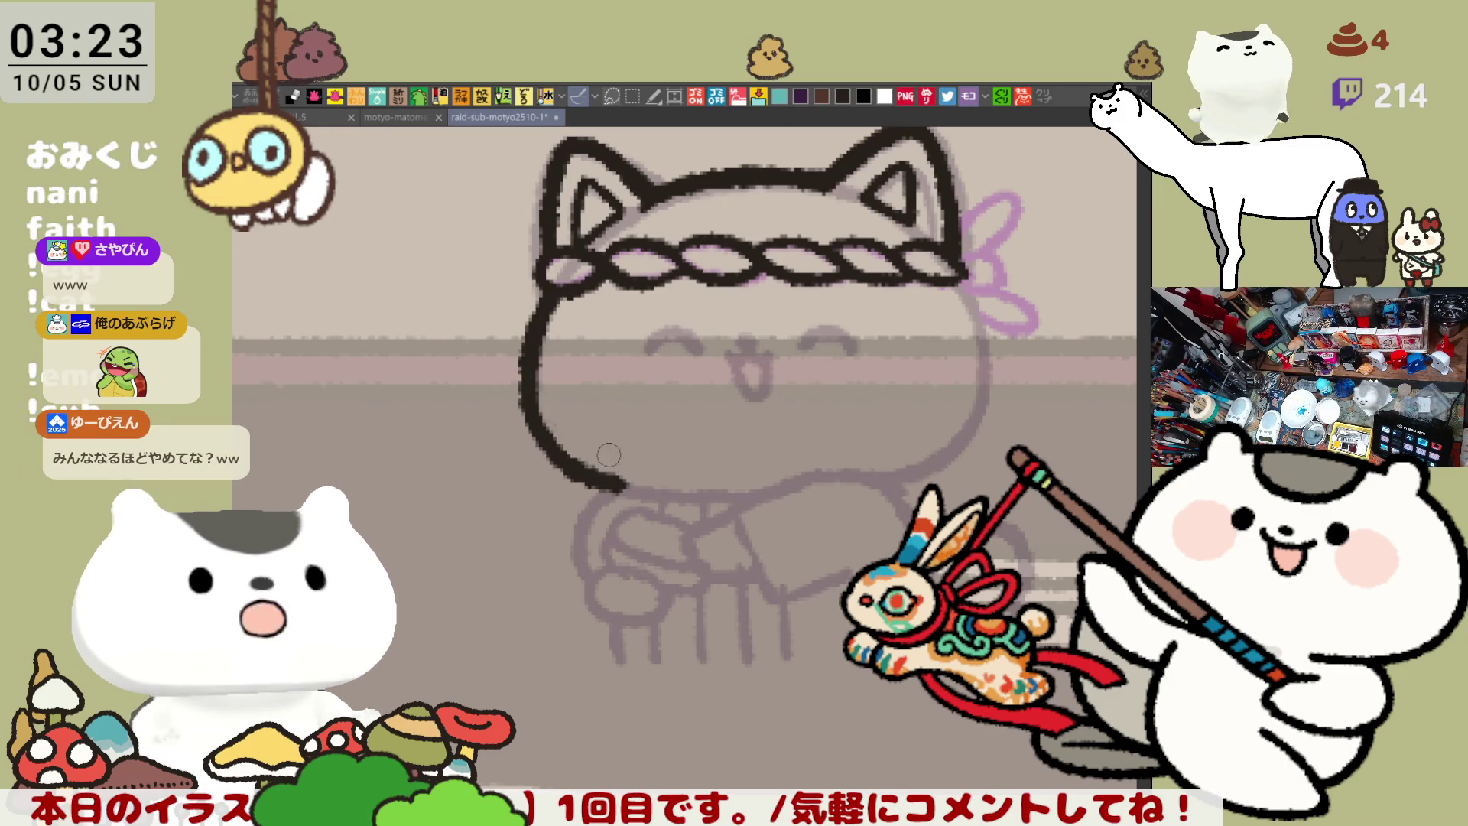
{"action": "key", "text": "ctrl+z"}
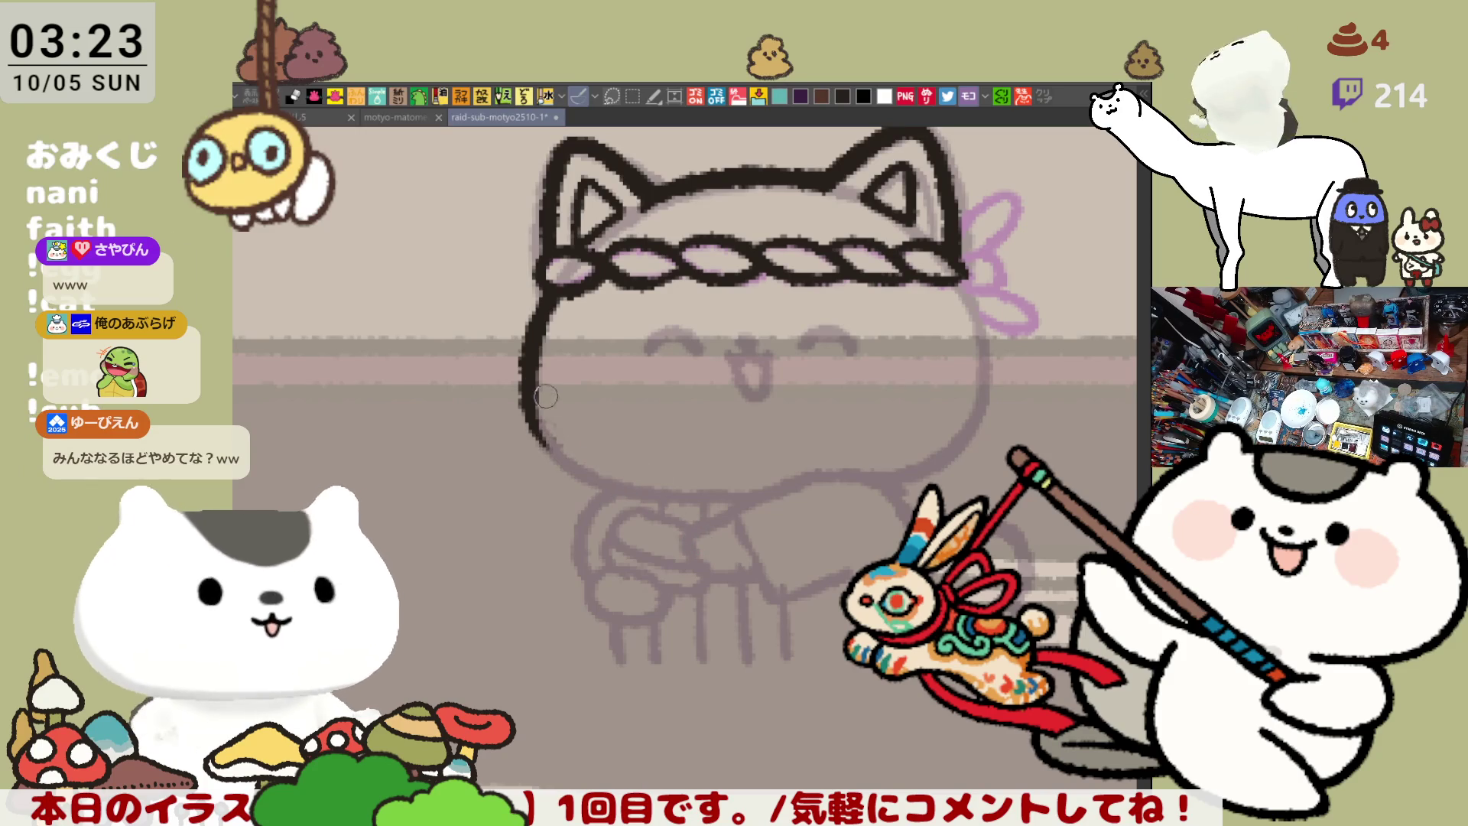
{"action": "mouse_move", "coordinate": [539, 390]}
{"action": "left_mouse_down"}
{"action": "mouse_move", "coordinate": [620, 489]}
{"action": "mouse_move", "coordinate": [524, 429]}
{"action": "left_mouse_up"}
{"action": "key", "text": "ctrl+z"}
{"action": "key", "text": "ctrl+z"}
{"action": "key", "text": "ctrl+z"}
{"action": "key", "text": "ctrl+z"}
{"action": "left_click_drag", "start_coordinate": [528, 375], "coordinate": [608, 482]}
{"action": "key", "text": "ctrl+z"}
{"action": "left_click_drag", "start_coordinate": [528, 363], "coordinate": [611, 482]}
{"action": "key", "text": "ctrl+z"}
{"action": "mouse_move", "coordinate": [521, 387]}
{"action": "left_mouse_down"}
{"action": "mouse_move", "coordinate": [611, 484]}
{"action": "mouse_move", "coordinate": [673, 499]}
{"action": "left_mouse_up"}
Draw the chin line along the bottom of the face, then flip the canvas horizontally
{"action": "key", "text": "ctrl+z"}
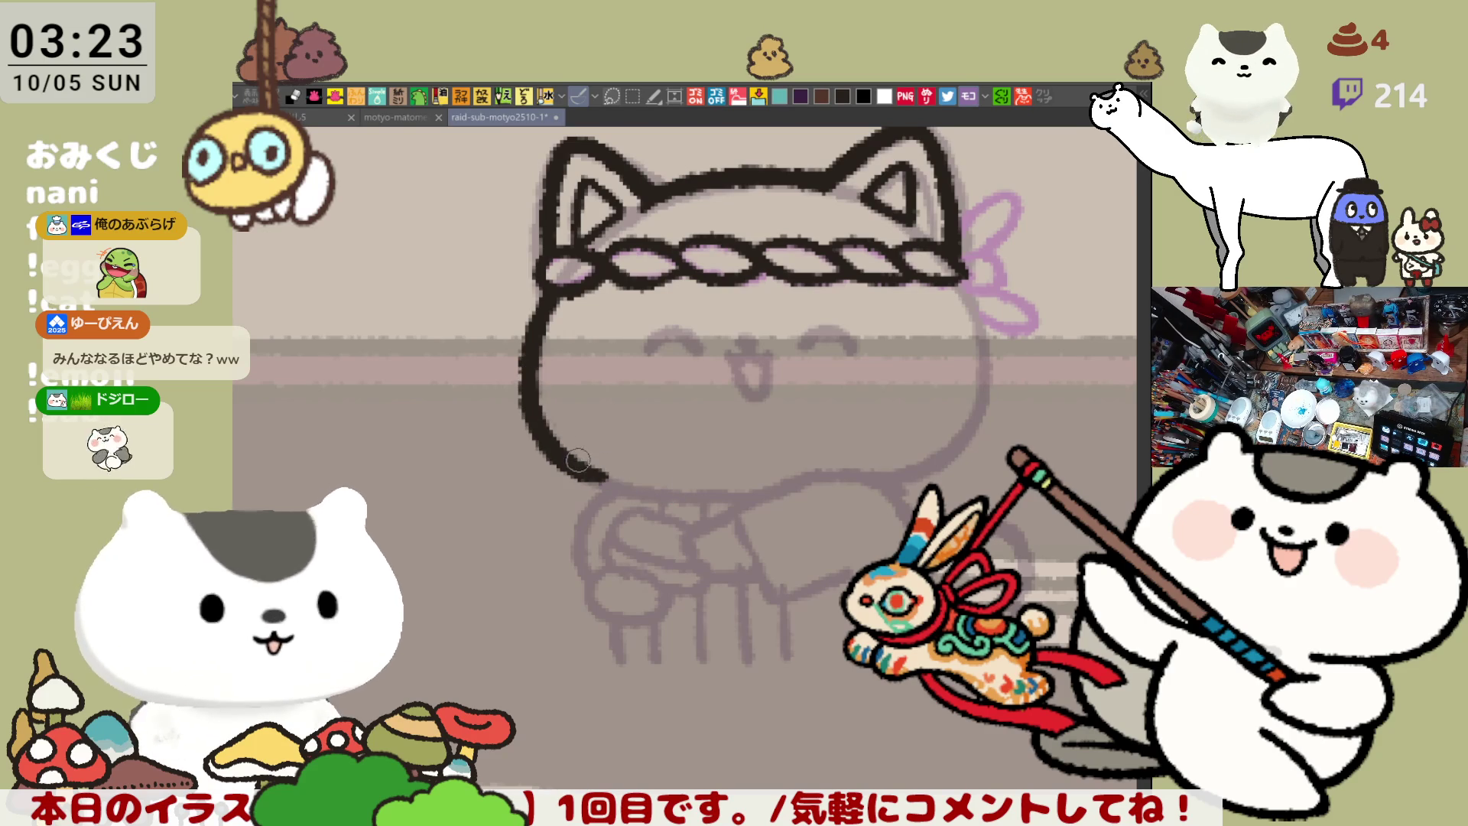
{"action": "left_click_drag", "start_coordinate": [592, 468], "coordinate": [729, 496]}
{"action": "key", "text": "ctrl+z"}
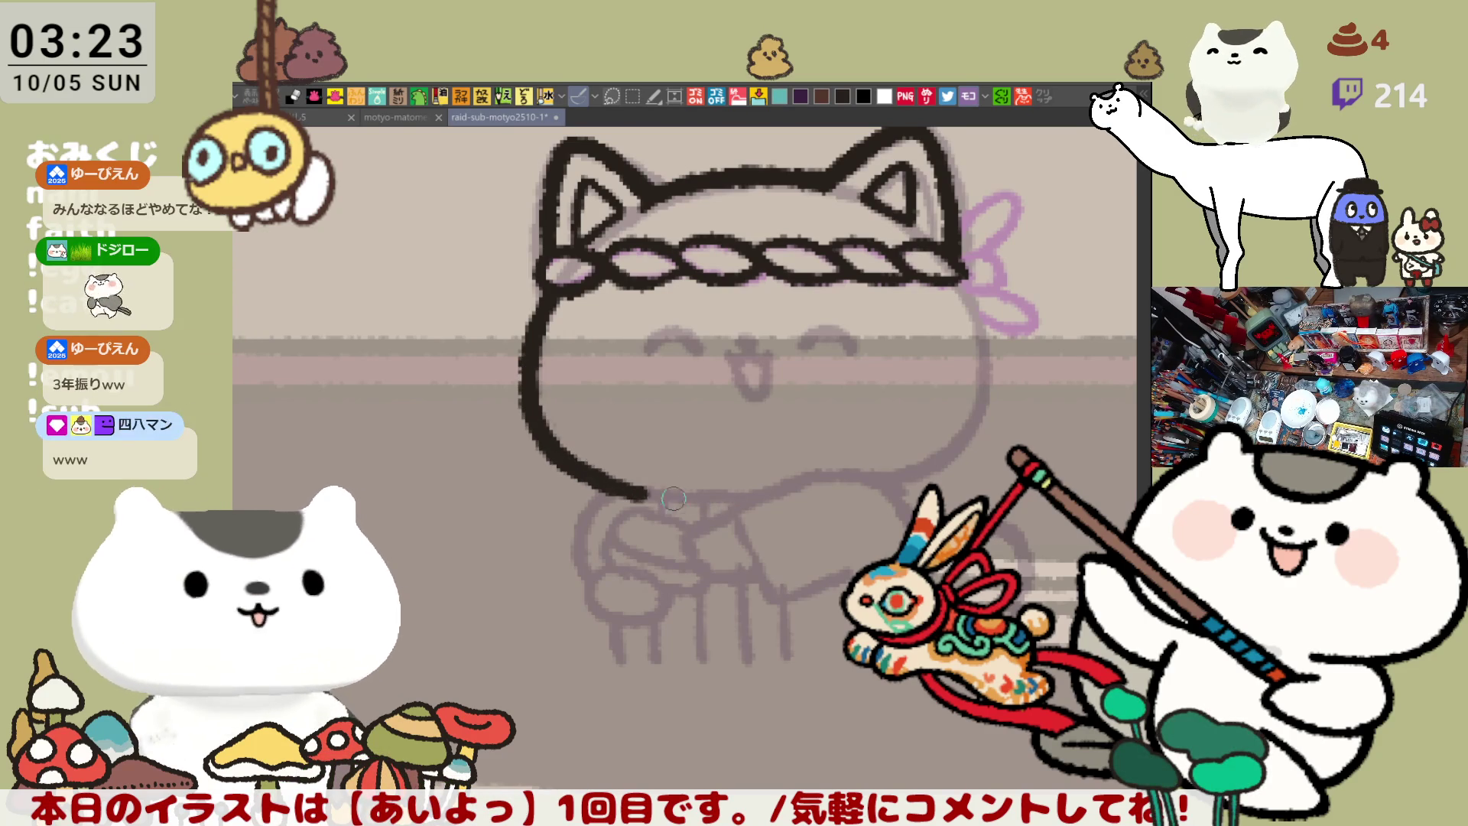
{"action": "left_click_drag", "start_coordinate": [570, 459], "coordinate": [751, 490]}
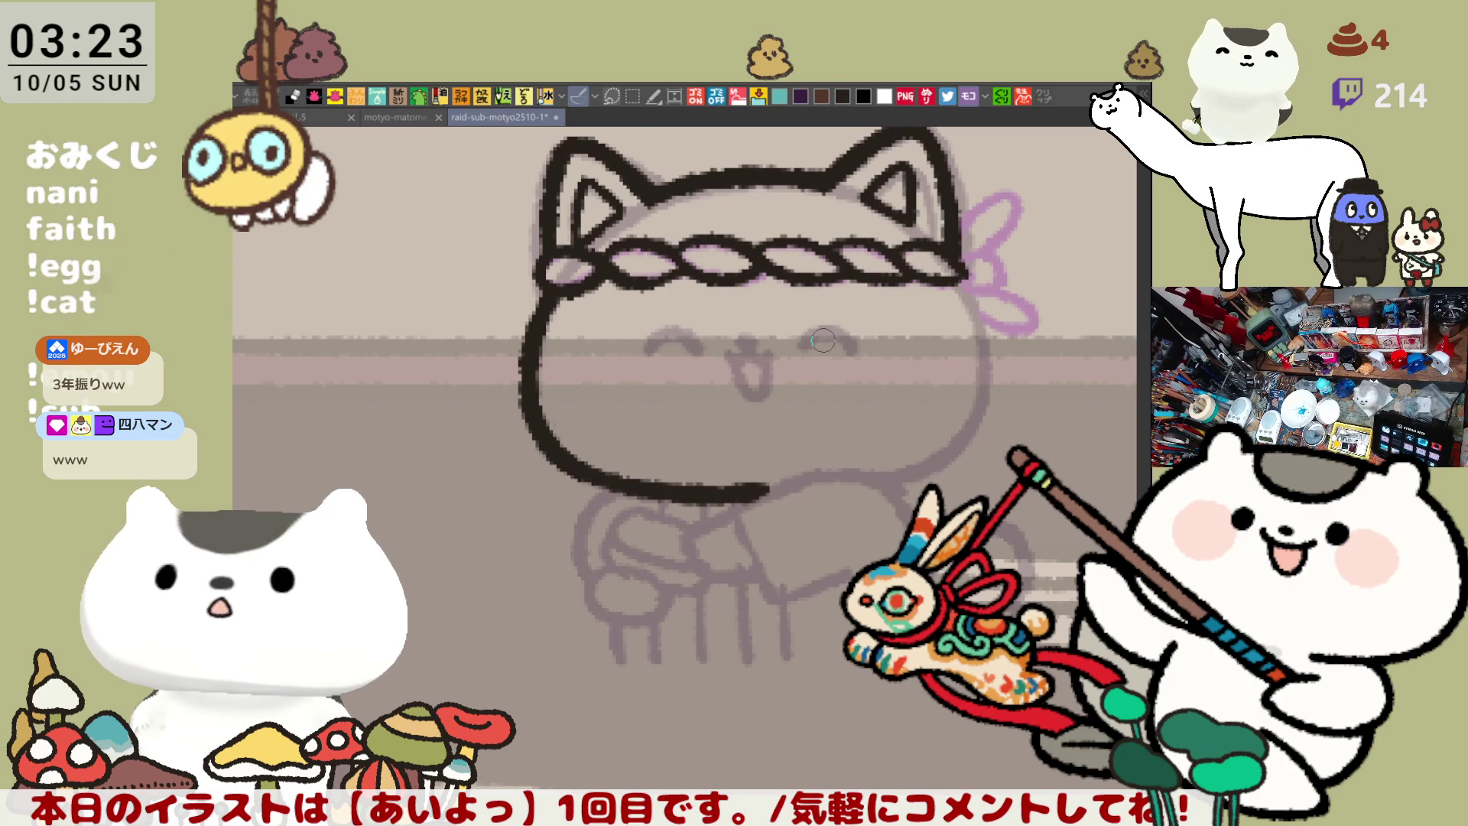
{"action": "key", "text": "h"}
{"action": "scroll", "coordinate": [673, 325], "scroll_direction": "left", "scroll_amount": 5}
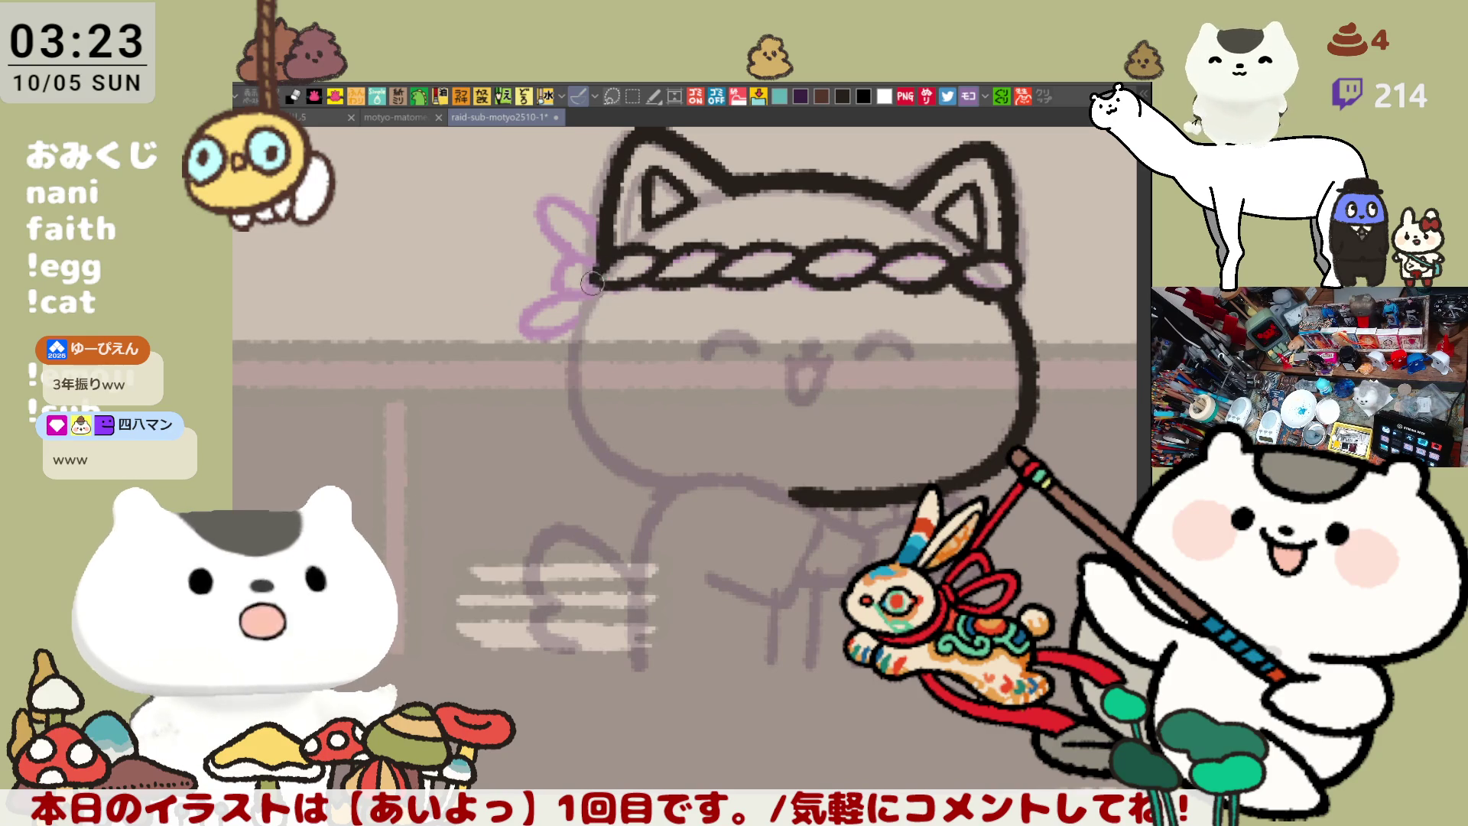
Ink the cat's other cheek down from the headband, redoing strokes until it sits right
{"action": "left_click_drag", "start_coordinate": [599, 270], "coordinate": [616, 424]}
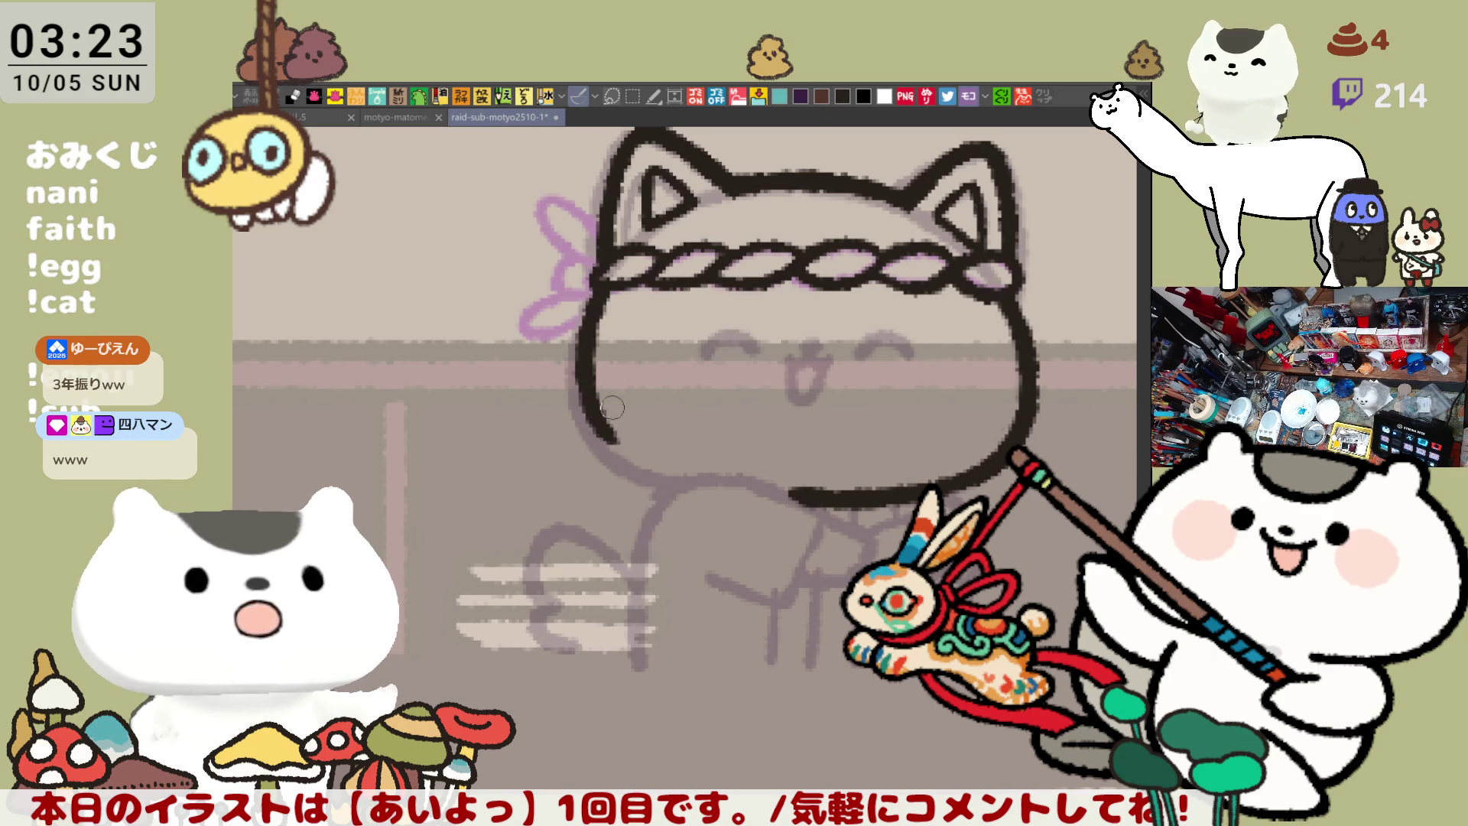
{"action": "key", "text": "ctrl+z"}
{"action": "left_click_drag", "start_coordinate": [600, 271], "coordinate": [634, 468]}
{"action": "key", "text": "ctrl+z"}
{"action": "left_click_drag", "start_coordinate": [600, 272], "coordinate": [633, 469]}
{"action": "key", "text": "ctrl+z"}
{"action": "mouse_move", "coordinate": [602, 275]}
{"action": "left_mouse_down"}
{"action": "mouse_move", "coordinate": [581, 325]}
{"action": "mouse_move", "coordinate": [642, 468]}
{"action": "left_mouse_up"}
{"action": "key", "text": "ctrl+z"}
{"action": "left_click_drag", "start_coordinate": [602, 279], "coordinate": [652, 476]}
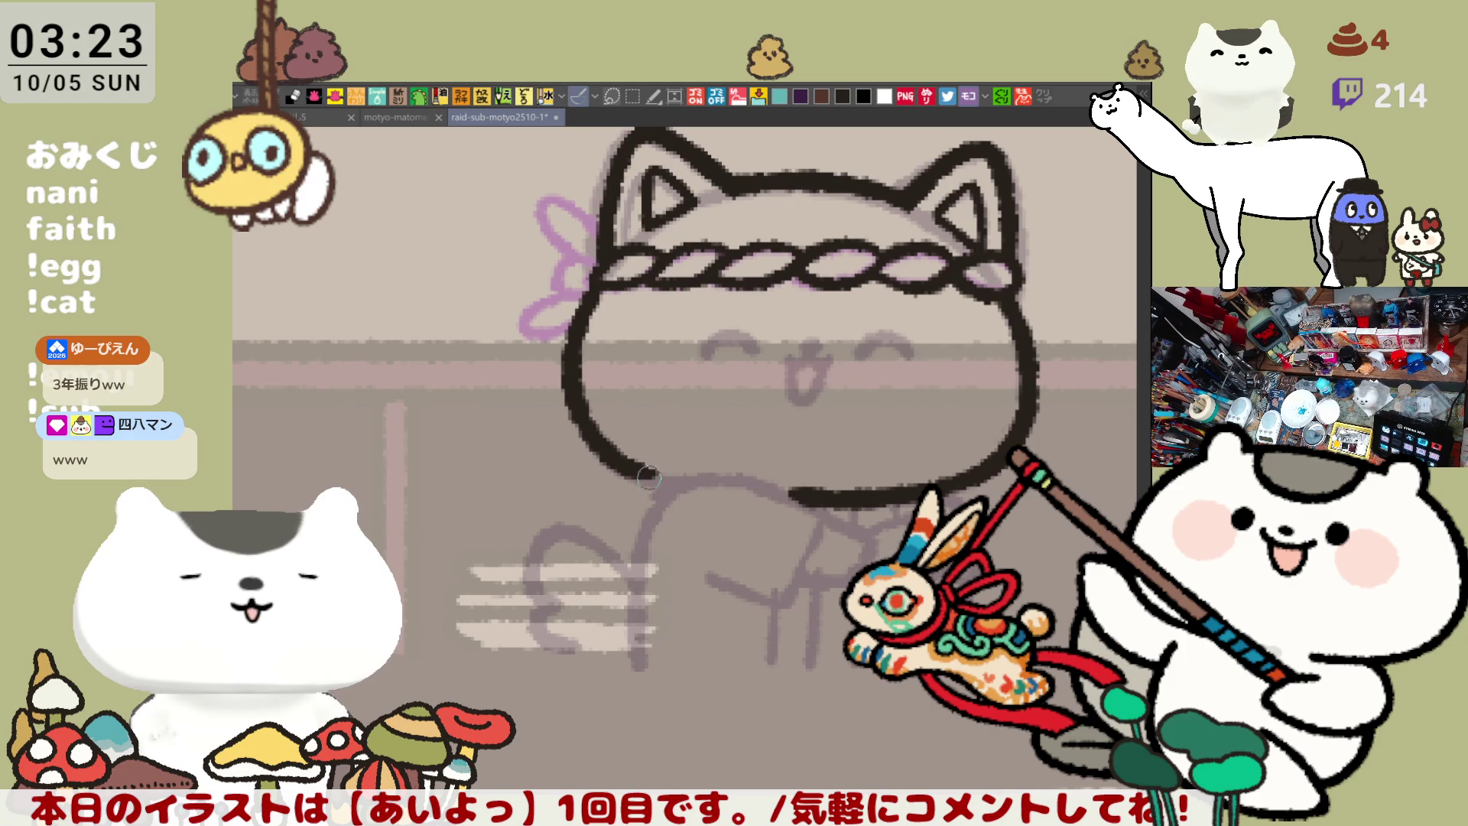
{"action": "key", "text": "ctrl+z"}
{"action": "left_click_drag", "start_coordinate": [602, 279], "coordinate": [597, 440]}
{"action": "key", "text": "ctrl+z"}
{"action": "left_click_drag", "start_coordinate": [602, 276], "coordinate": [595, 438]}
{"action": "key", "text": "ctrl+z"}
{"action": "left_click_drag", "start_coordinate": [601, 275], "coordinate": [585, 448]}
{"action": "key", "text": "ctrl+z"}
{"action": "mouse_move", "coordinate": [602, 277]}
{"action": "left_mouse_down"}
{"action": "mouse_move", "coordinate": [589, 427]}
{"action": "mouse_move", "coordinate": [661, 489]}
{"action": "left_mouse_up"}
{"action": "key", "text": "ctrl+z"}
{"action": "key", "text": "ctrl+z"}
Close the lower outline at the chin, flip the view back, and lasso the sketched lower body
{"action": "left_click_drag", "start_coordinate": [590, 425], "coordinate": [682, 483]}
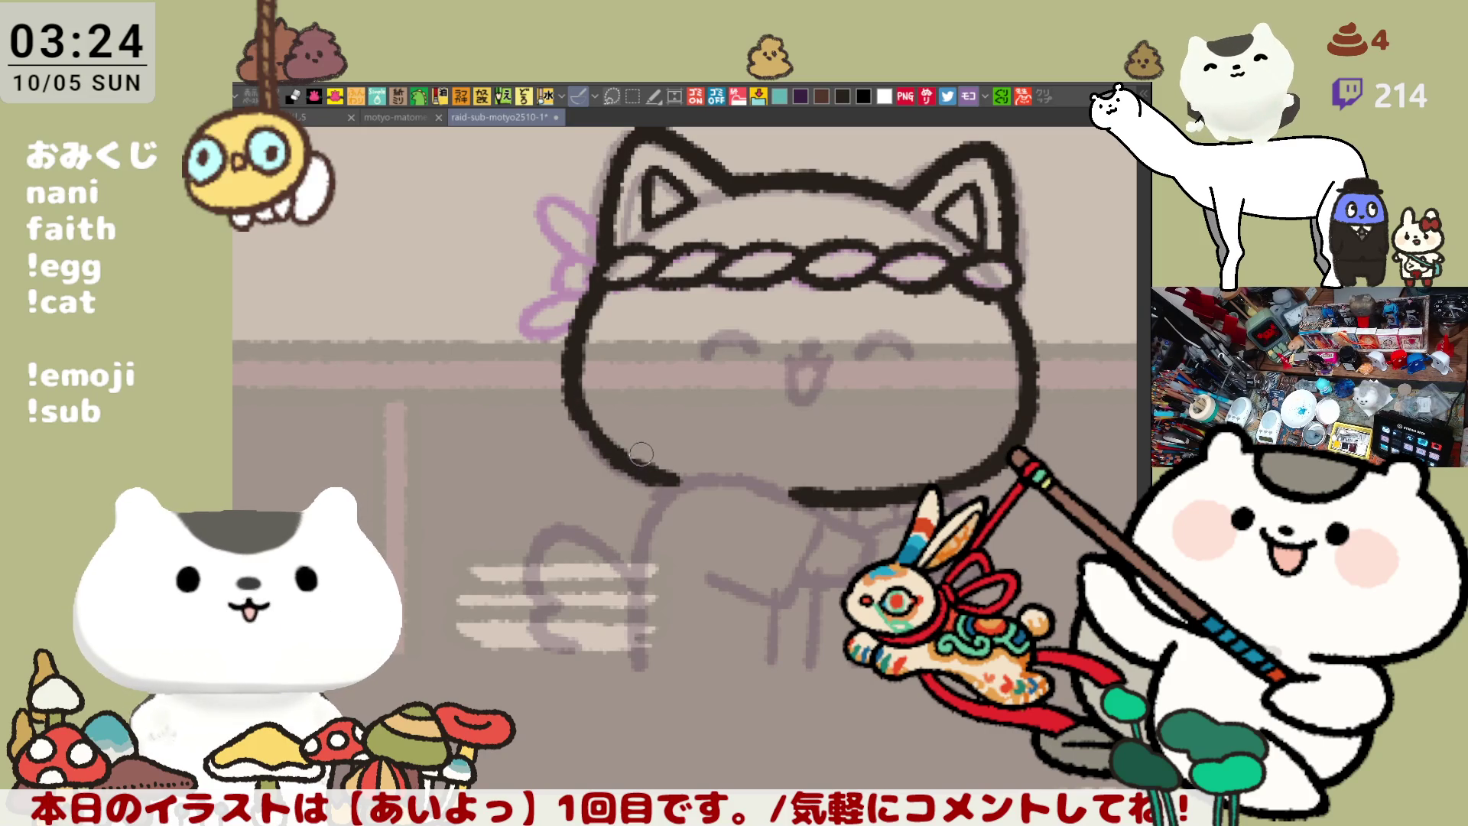
{"action": "key", "text": "ctrl+z"}
{"action": "left_click_drag", "start_coordinate": [566, 392], "coordinate": [639, 462]}
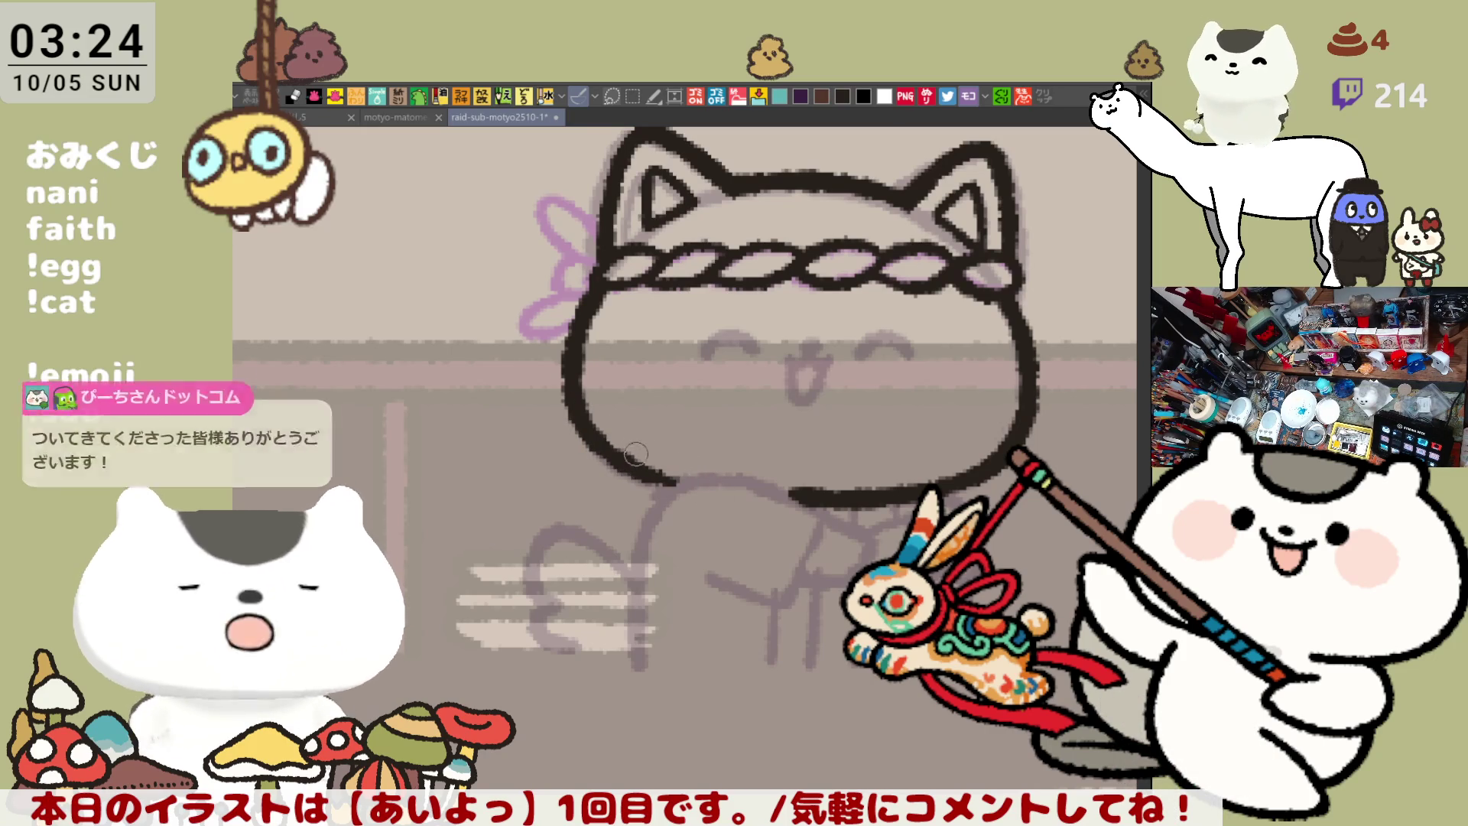
{"action": "left_click_drag", "start_coordinate": [664, 481], "coordinate": [702, 486]}
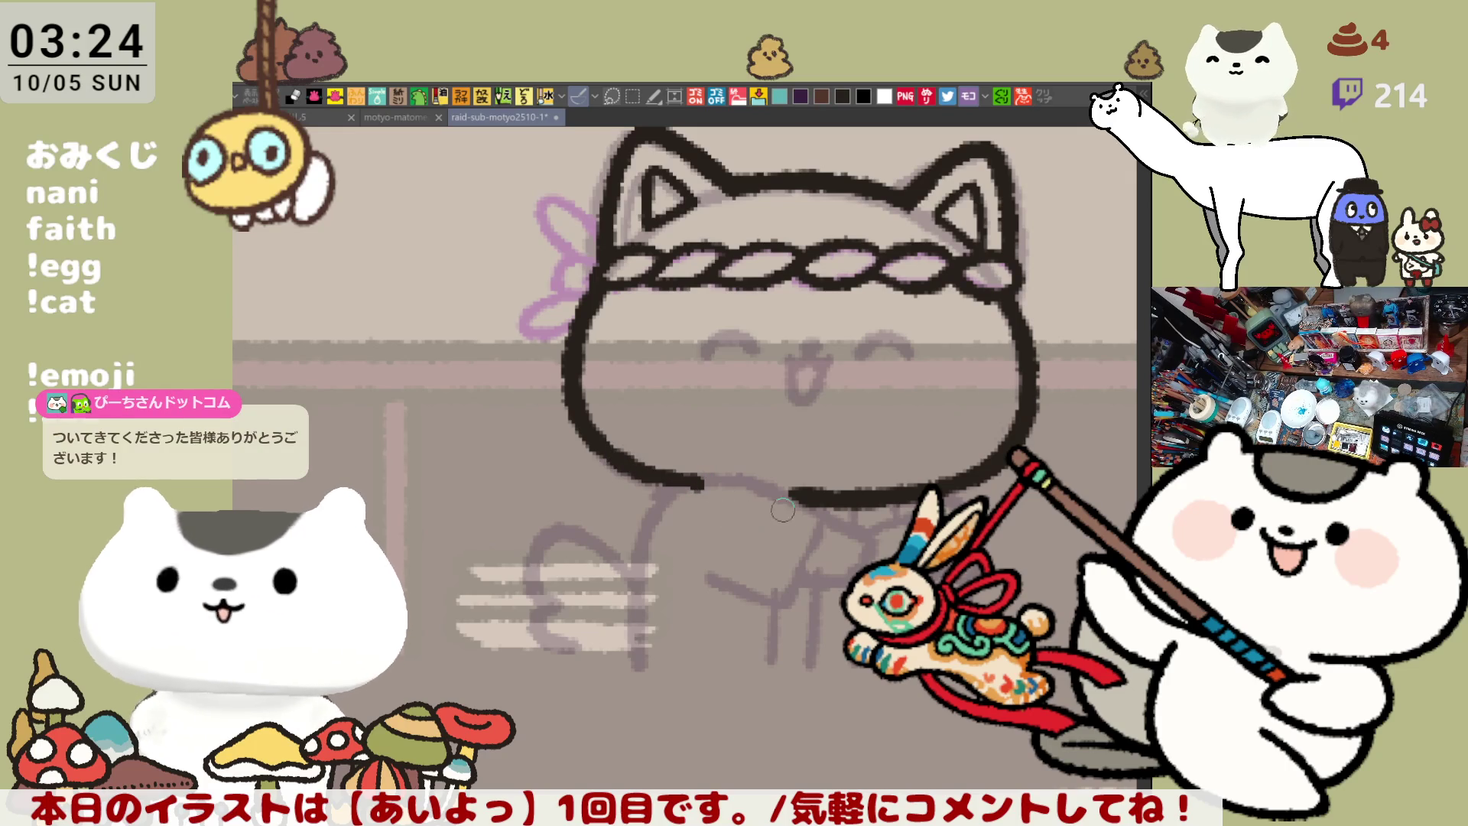
{"action": "key", "text": "h"}
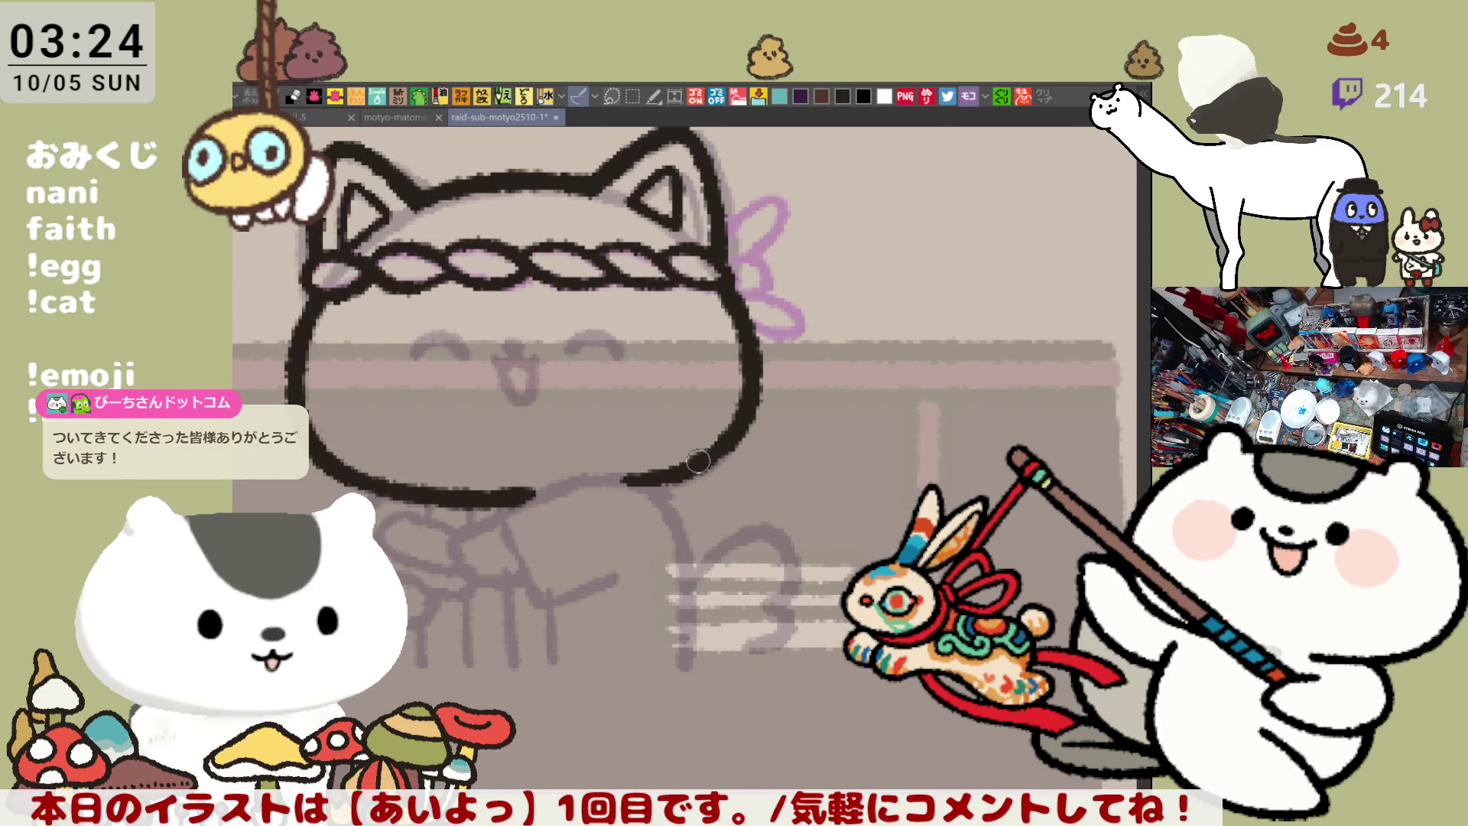
{"action": "mouse_move", "coordinate": [463, 476]}
{"action": "left_mouse_down"}
{"action": "mouse_move", "coordinate": [599, 409]}
{"action": "mouse_move", "coordinate": [634, 409]}
{"action": "mouse_move", "coordinate": [715, 345]}
{"action": "mouse_move", "coordinate": [796, 333]}
{"action": "left_mouse_up"}
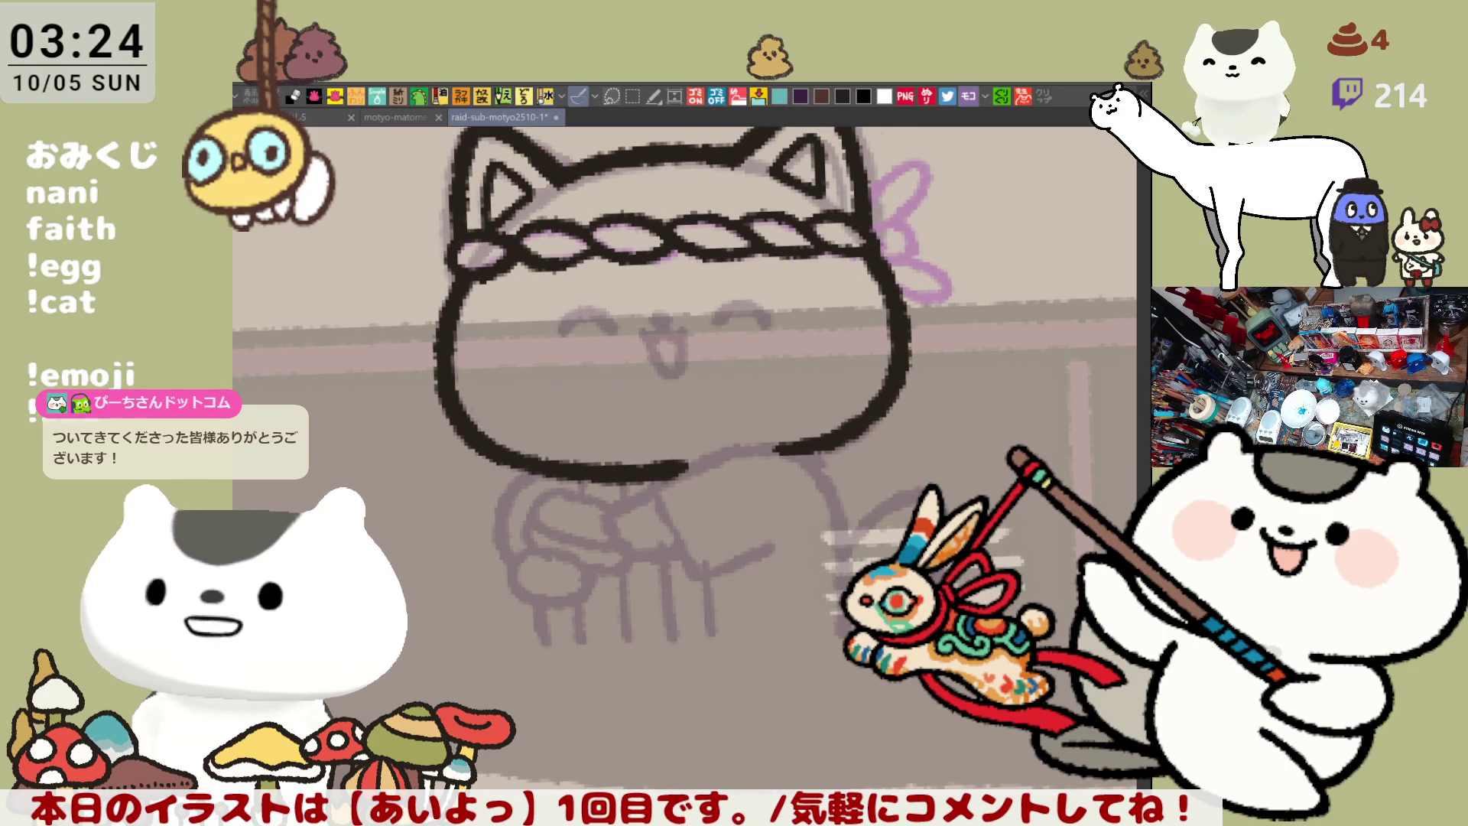
{"action": "key", "text": "m"}
{"action": "mouse_move", "coordinate": [692, 716]}
{"action": "left_mouse_down"}
{"action": "mouse_move", "coordinate": [566, 711]}
{"action": "mouse_move", "coordinate": [459, 478]}
{"action": "mouse_move", "coordinate": [987, 527]}
{"action": "mouse_move", "coordinate": [661, 717]}
{"action": "left_mouse_up"}
Transform the selected lower body slightly right and narrower, confirm it, and deselect
{"action": "key", "text": "ctrl+t"}
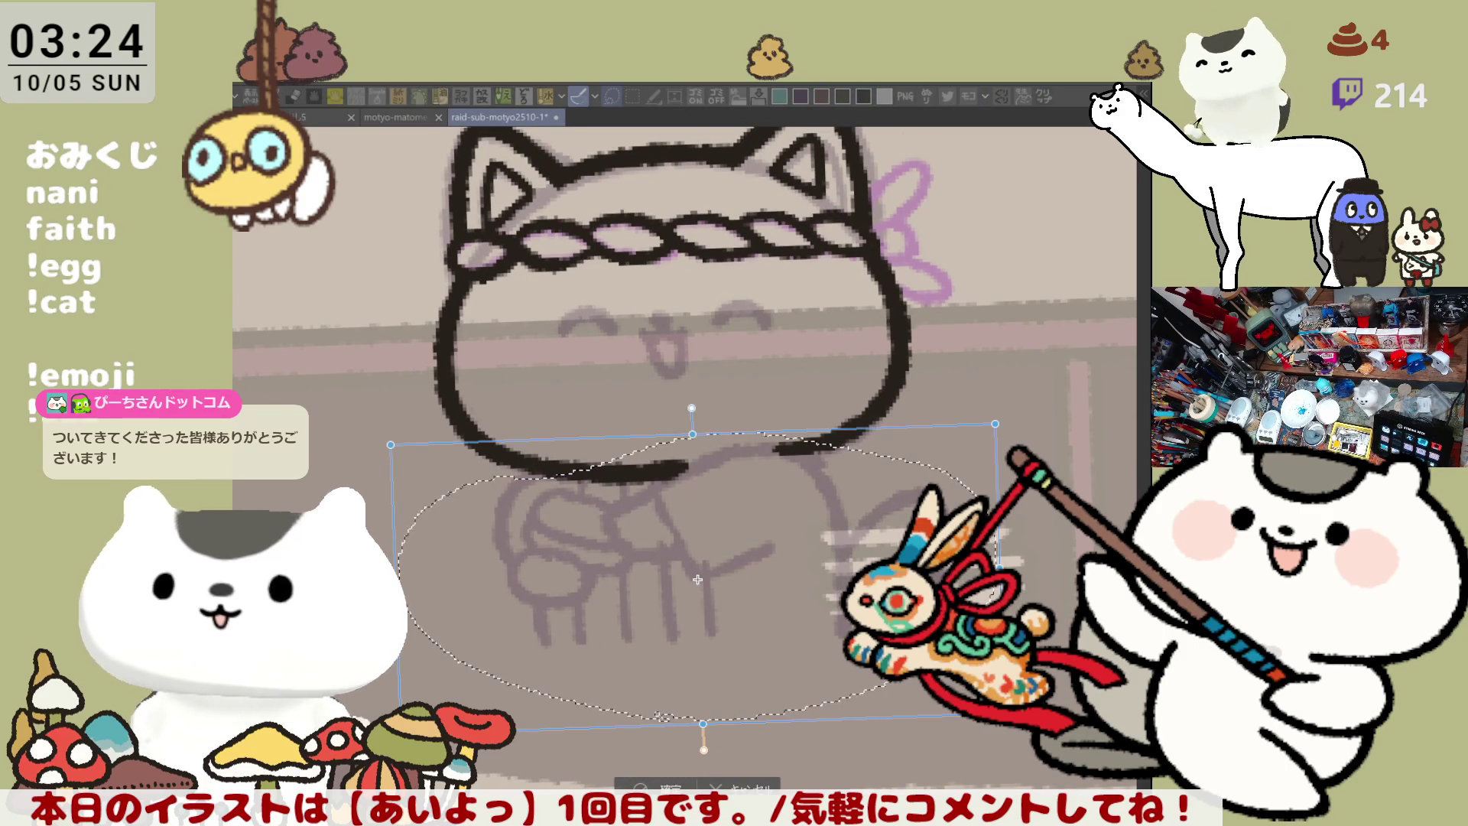
{"action": "left_click_drag", "start_coordinate": [788, 594], "coordinate": [811, 594]}
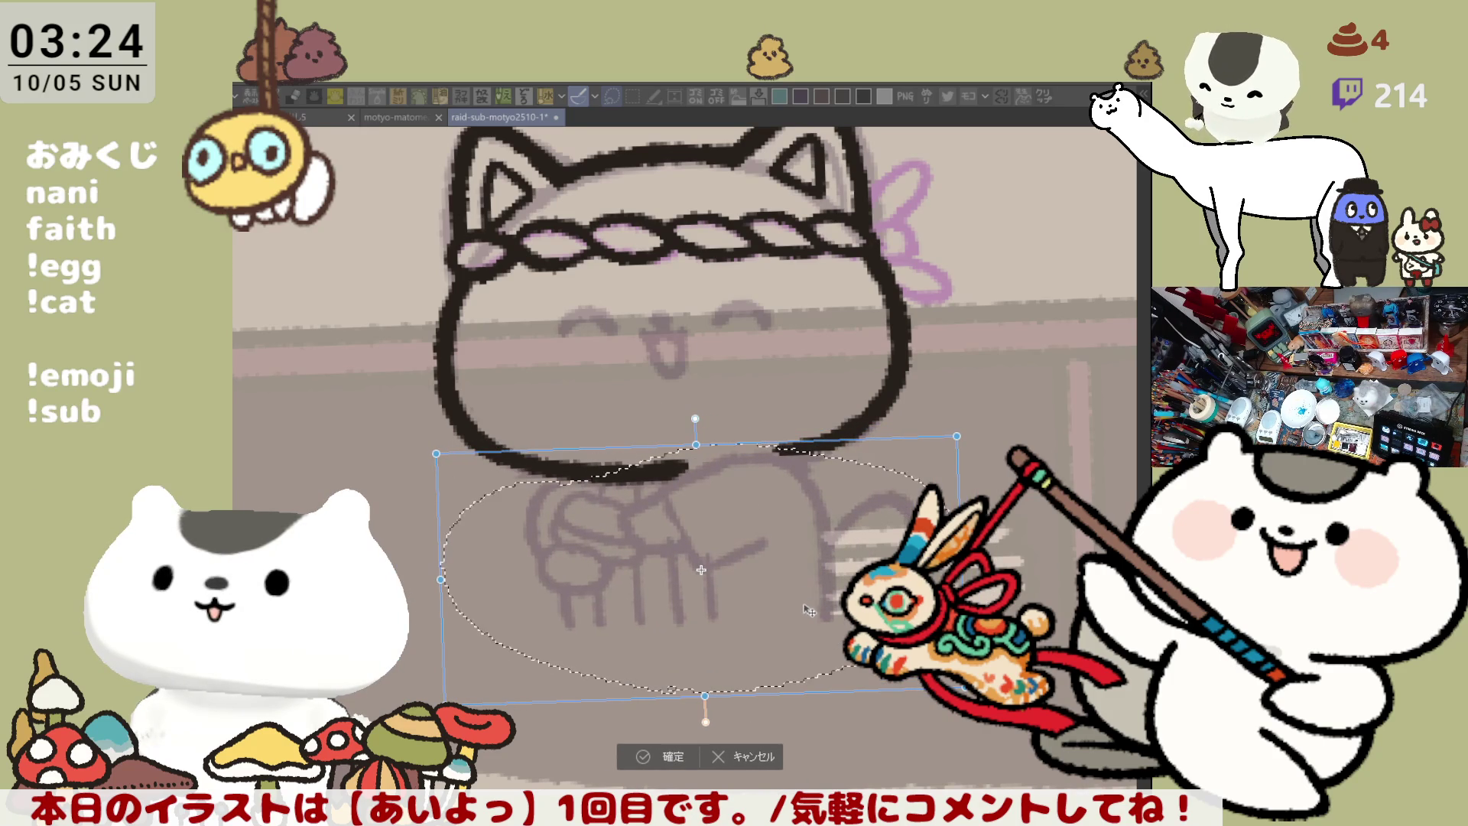
{"action": "key", "text": "Left"}
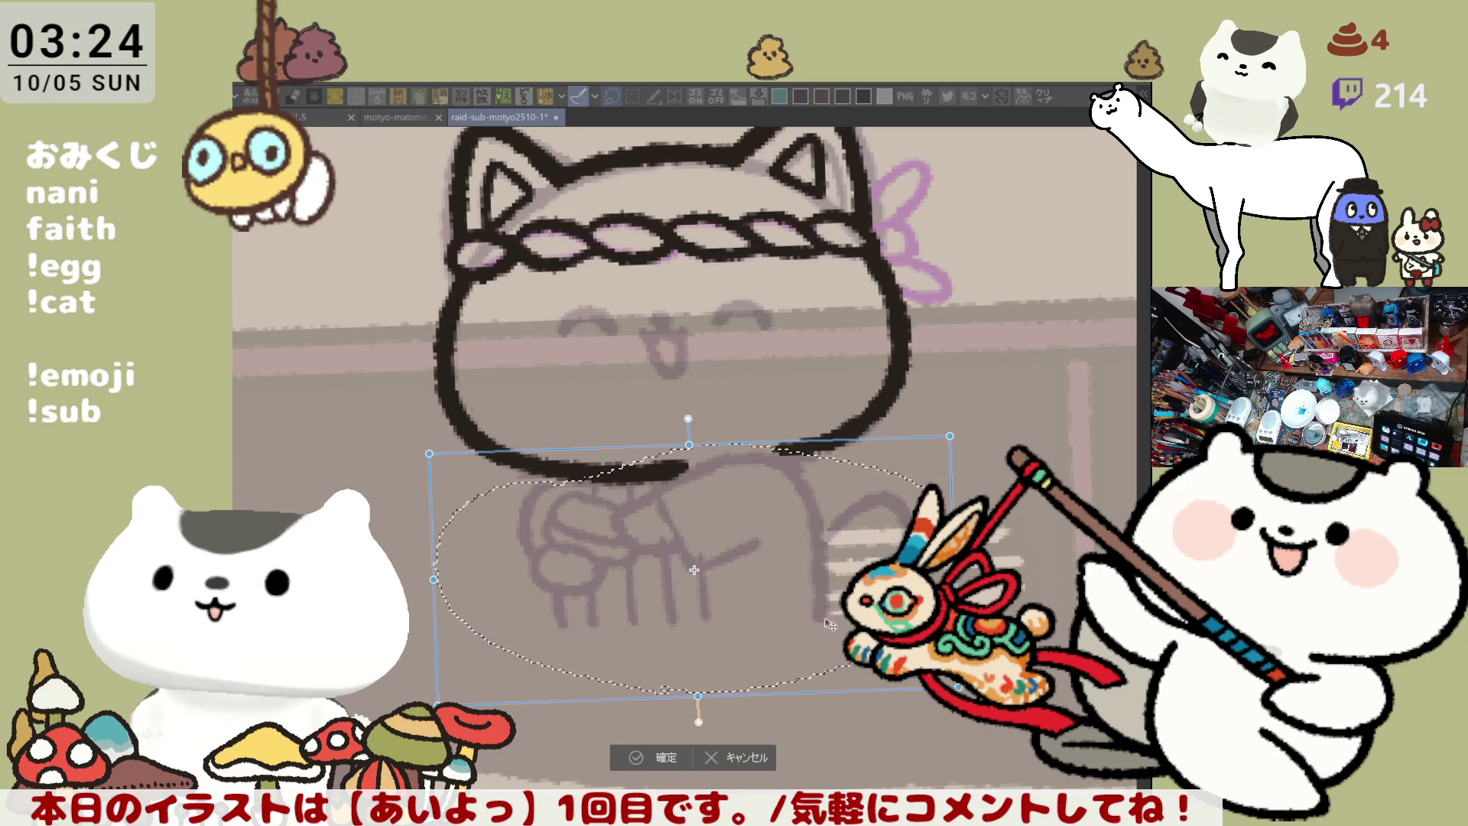
{"action": "left_click", "coordinate": [682, 754]}
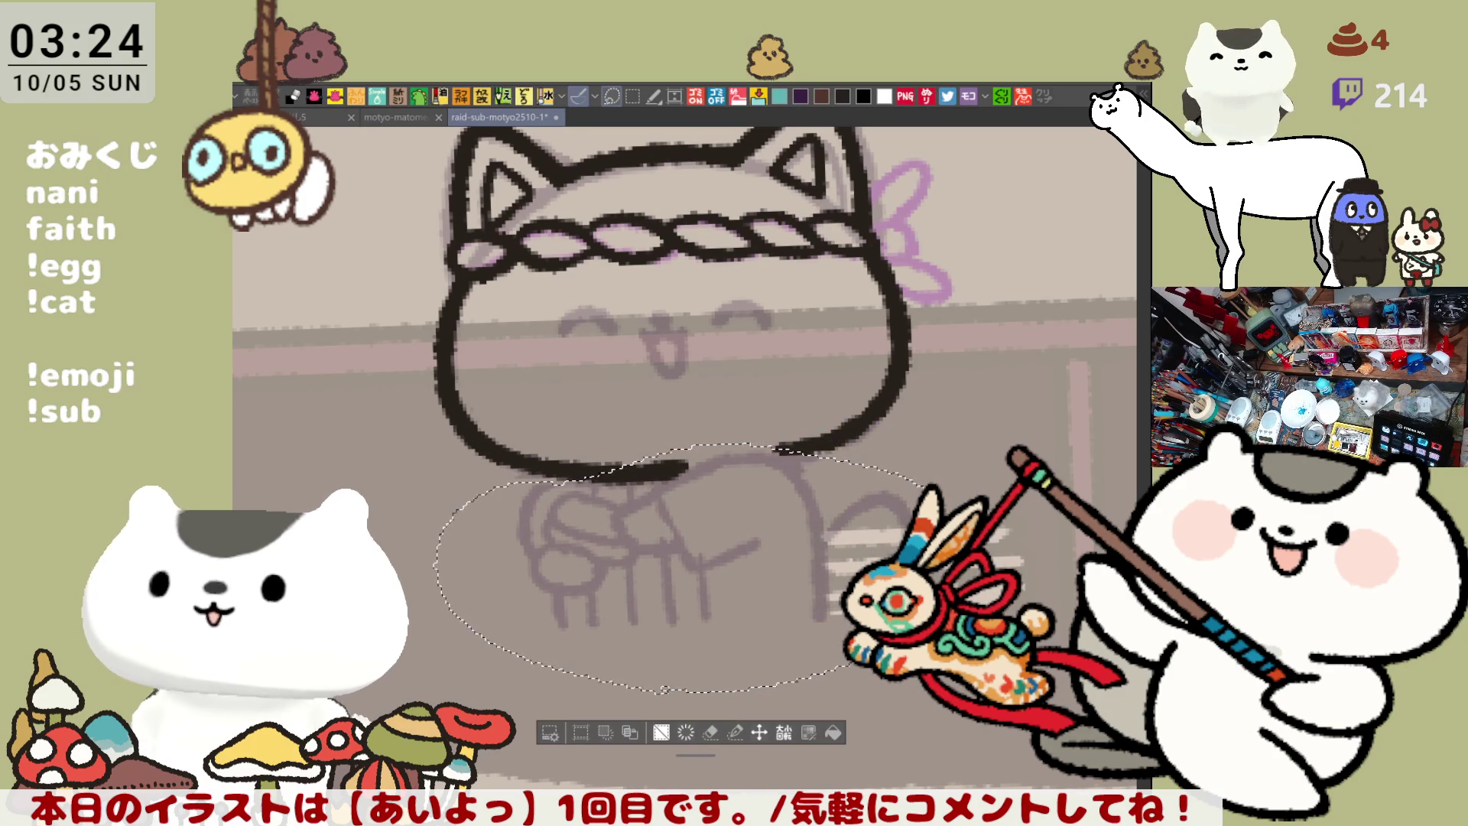
{"action": "key", "text": "ctrl+d"}
{"action": "left_click_drag", "start_coordinate": [719, 478], "coordinate": [749, 655]}
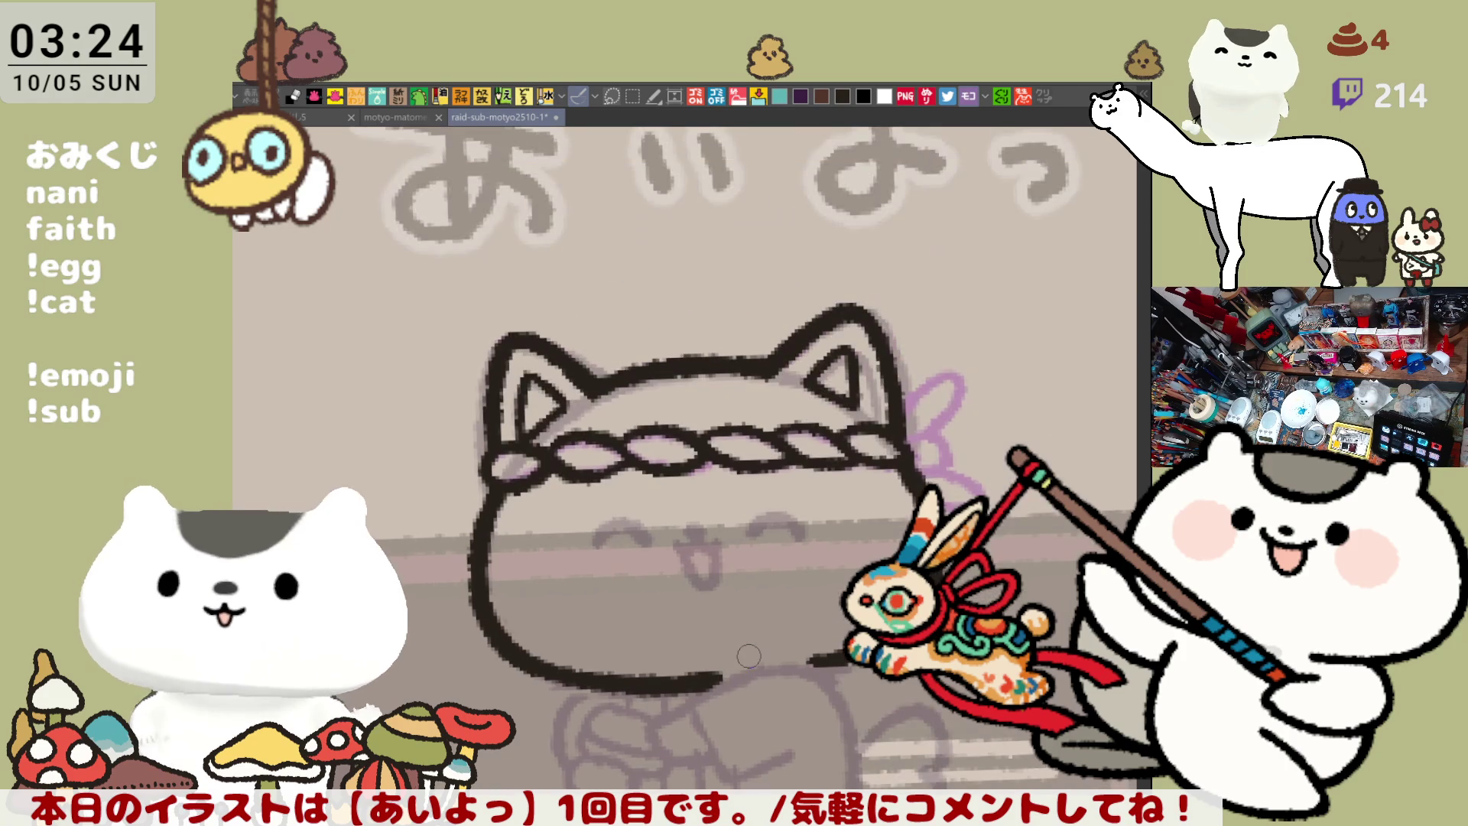
Pan across the character grid, then show the sushi plates, cups and price tags
{"action": "scroll", "coordinate": [749, 656], "scroll_direction": "down", "scroll_amount": 6}
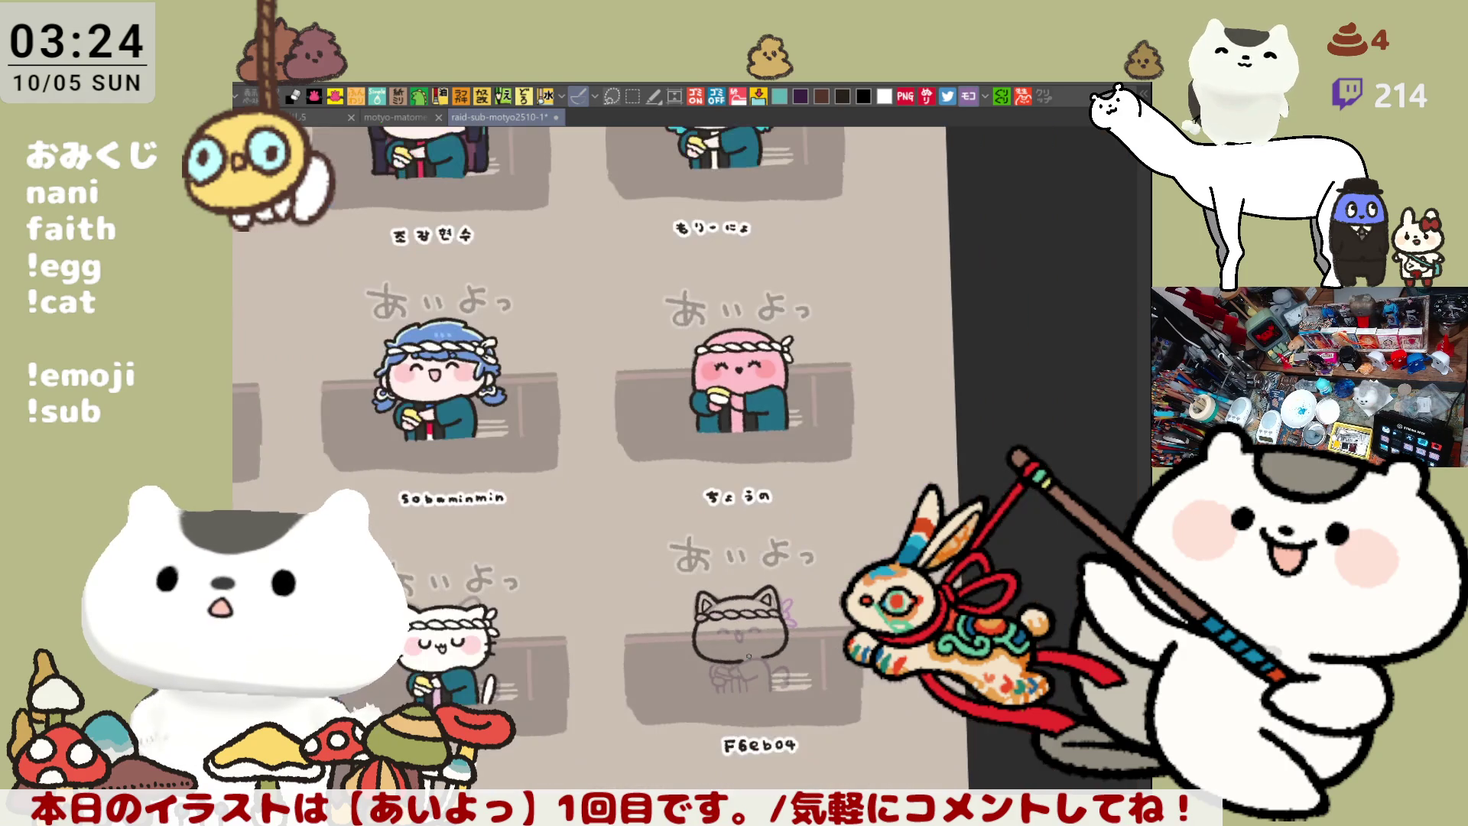
{"action": "left_click_drag", "start_coordinate": [635, 416], "coordinate": [842, 397]}
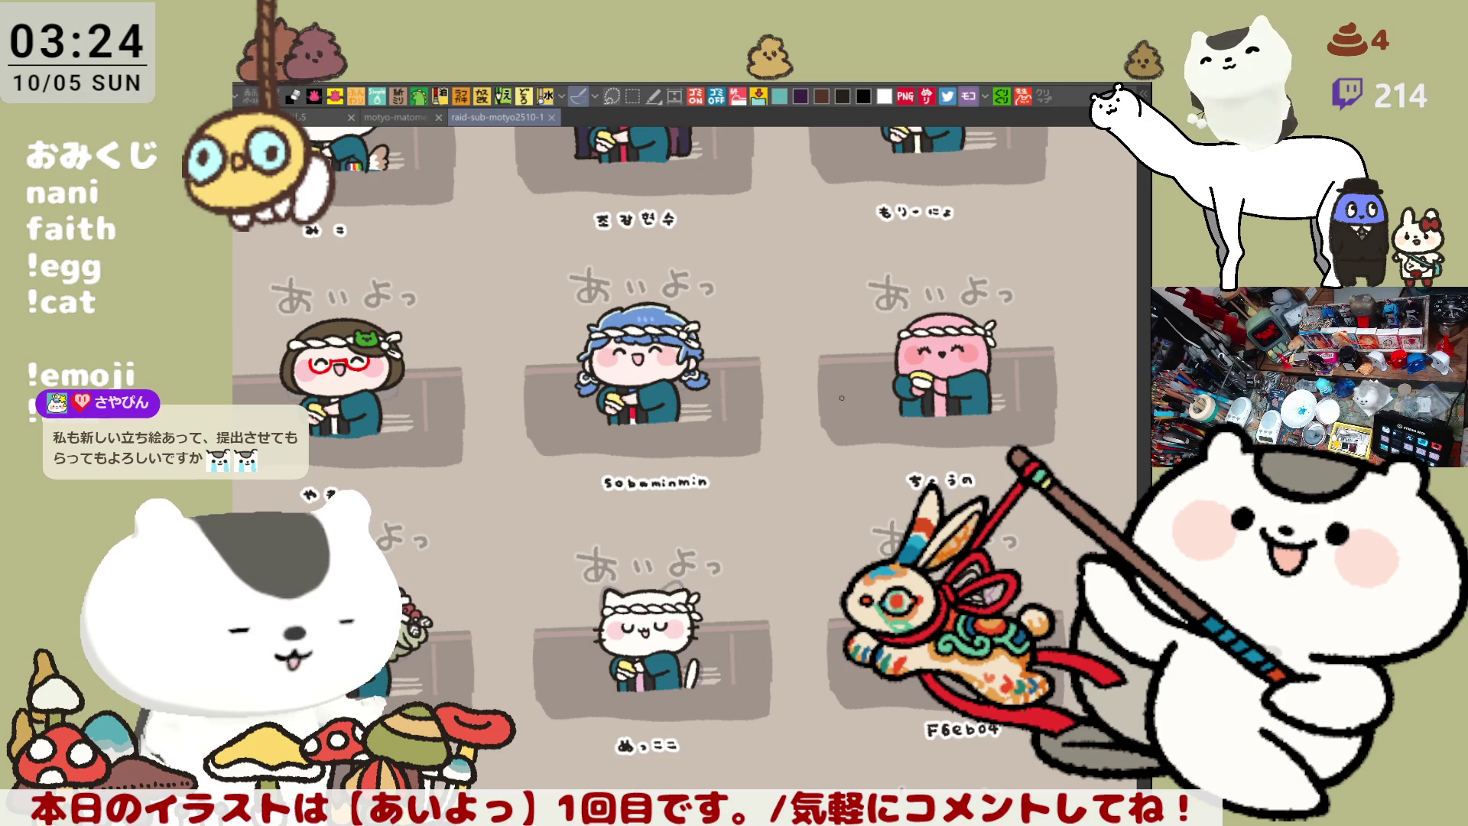
{"action": "left_click_drag", "start_coordinate": [663, 648], "coordinate": [808, 644]}
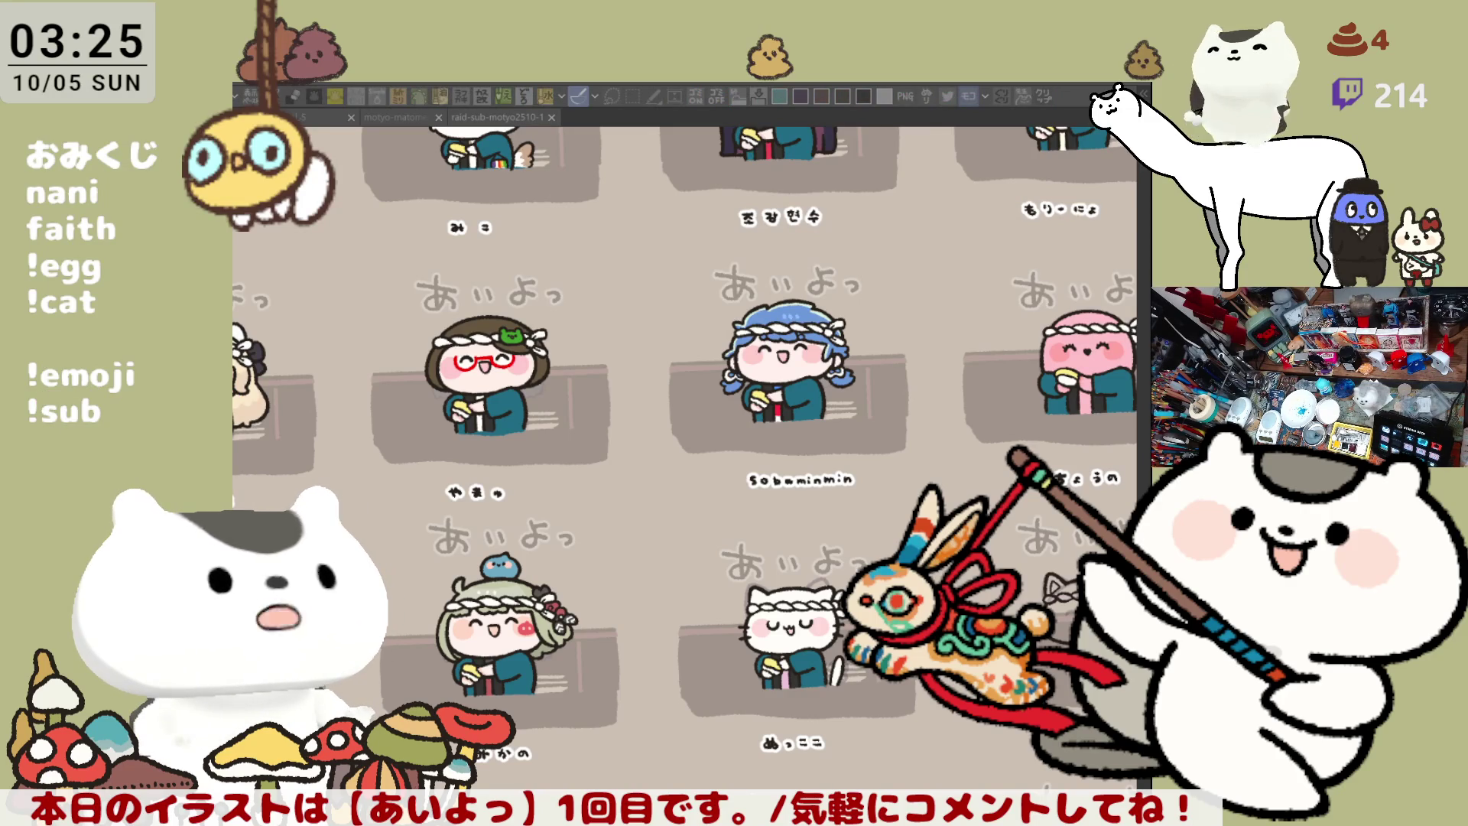
{"action": "key", "text": "alt+Tab"}
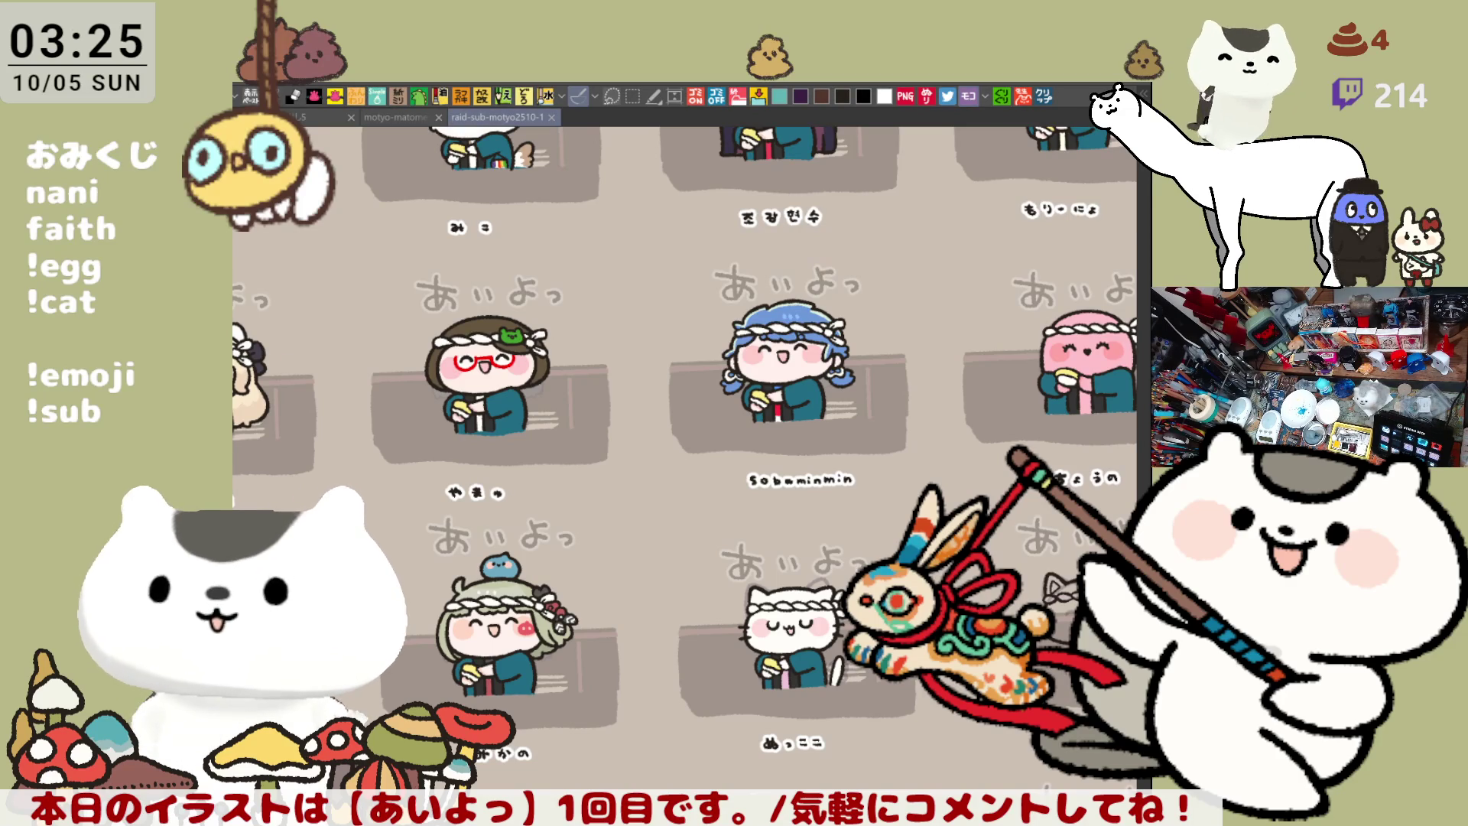
{"action": "key", "text": "ctrl+v"}
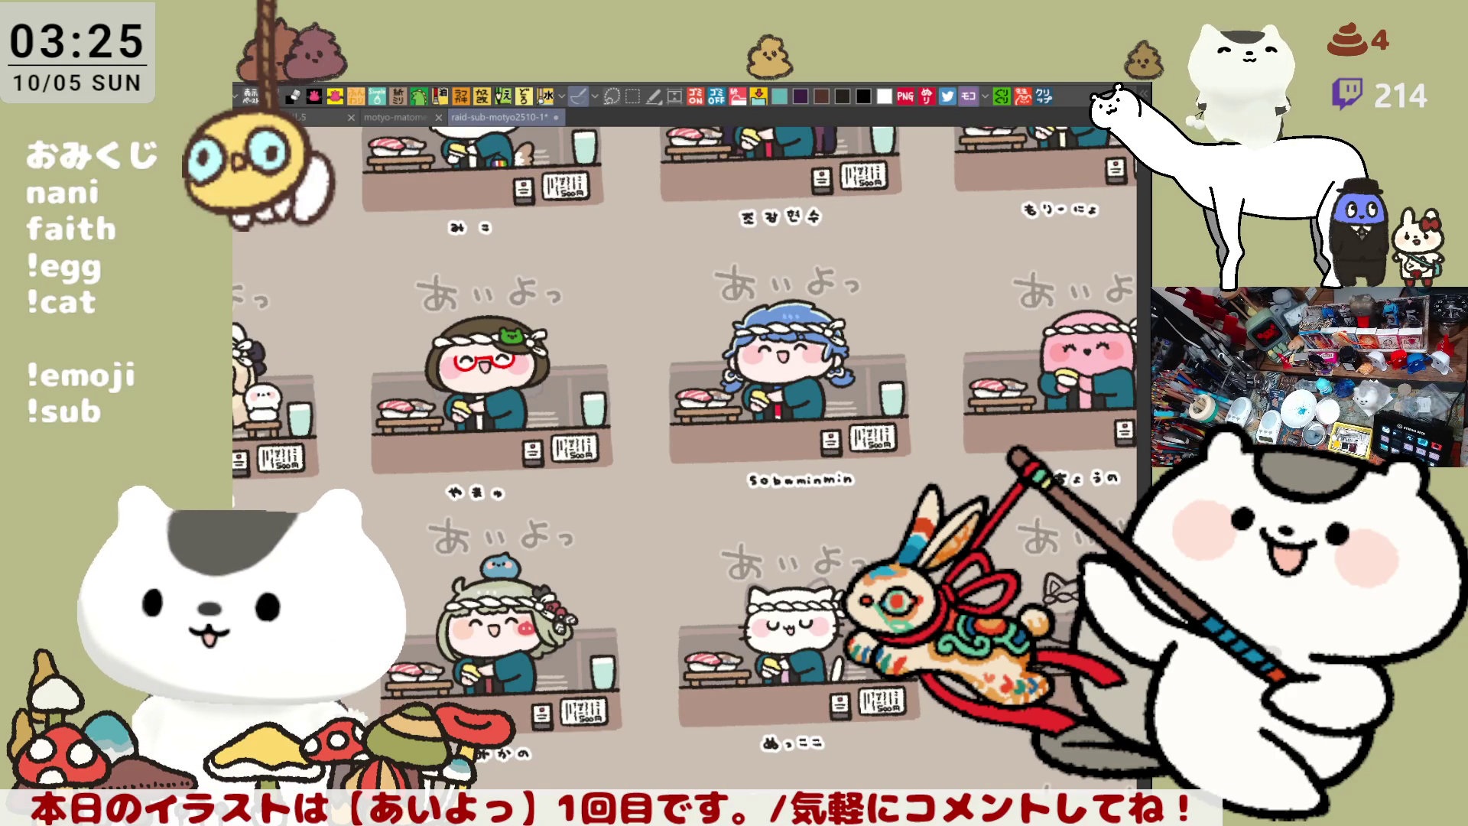
Show the bold lettering and darker back walls, then pan over the sheet to the last cat cell
{"action": "key", "text": "ctrl+v"}
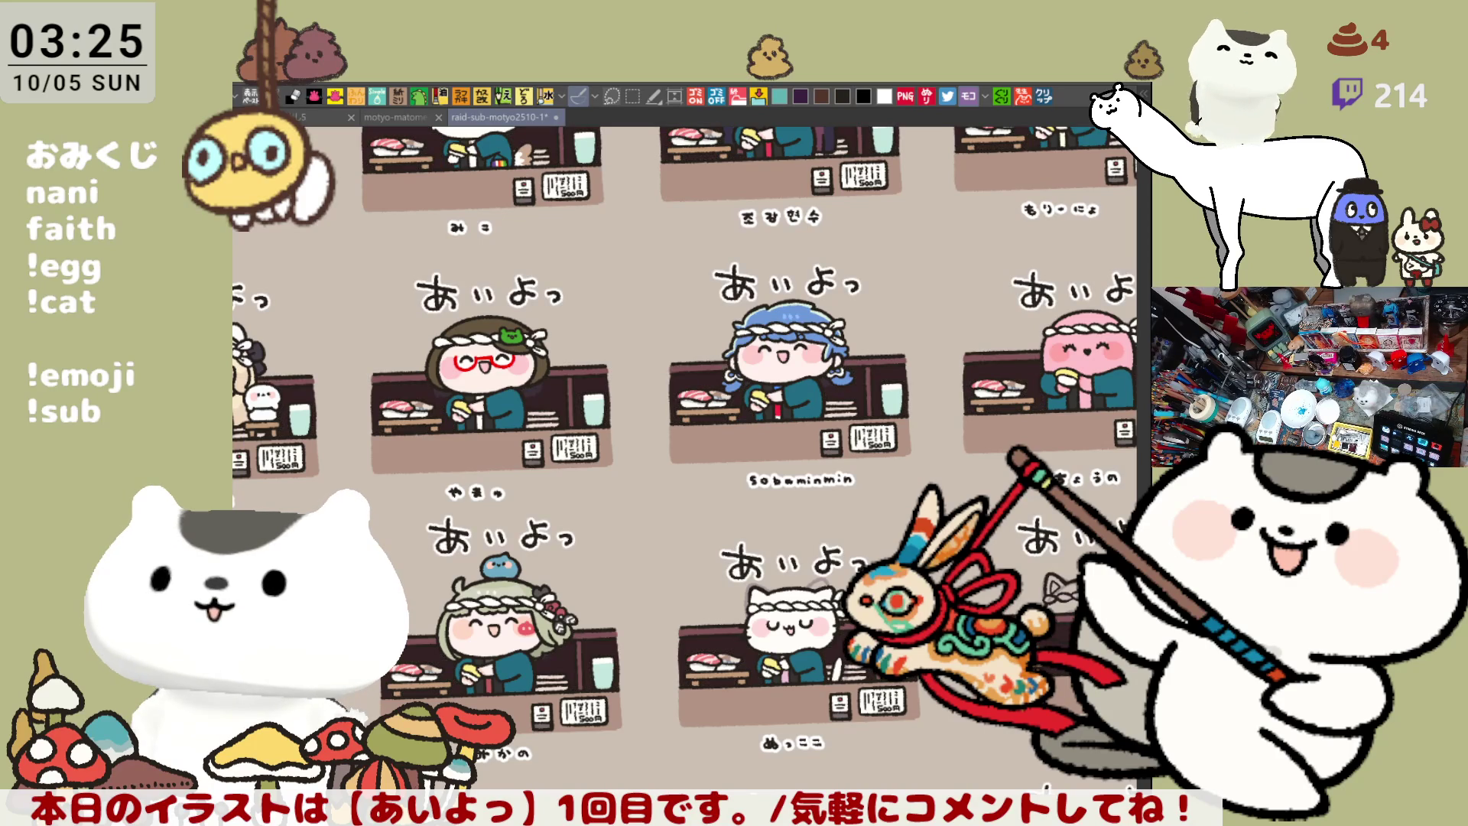
{"action": "mouse_move", "coordinate": [421, 365]}
{"action": "left_mouse_down"}
{"action": "mouse_move", "coordinate": [467, 411]}
{"action": "mouse_move", "coordinate": [562, 412]}
{"action": "mouse_move", "coordinate": [604, 434]}
{"action": "mouse_move", "coordinate": [605, 496]}
{"action": "left_mouse_up"}
{"action": "left_click_drag", "start_coordinate": [769, 429], "coordinate": [574, 263]}
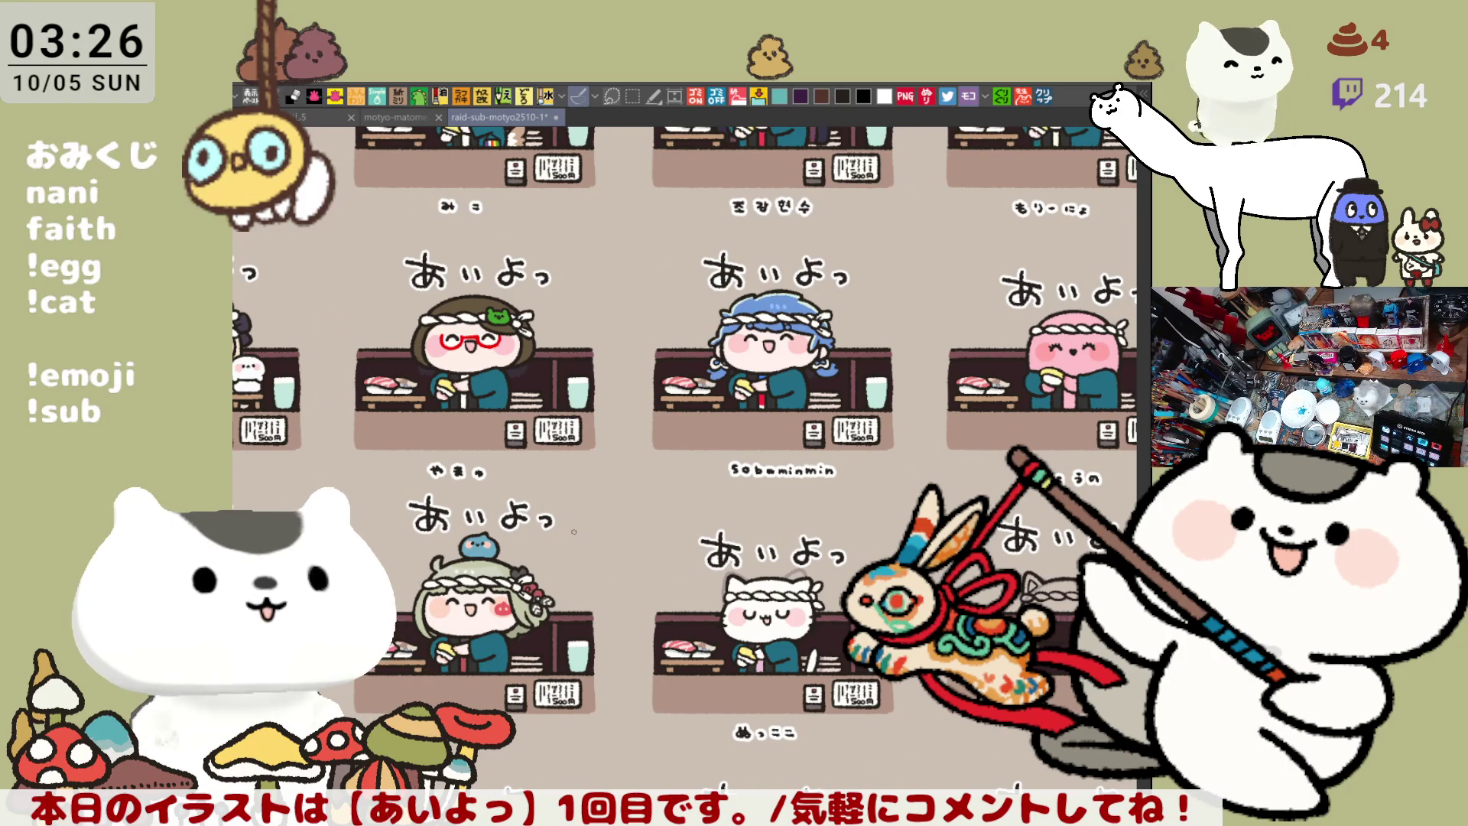
{"action": "left_click_drag", "start_coordinate": [517, 612], "coordinate": [686, 550]}
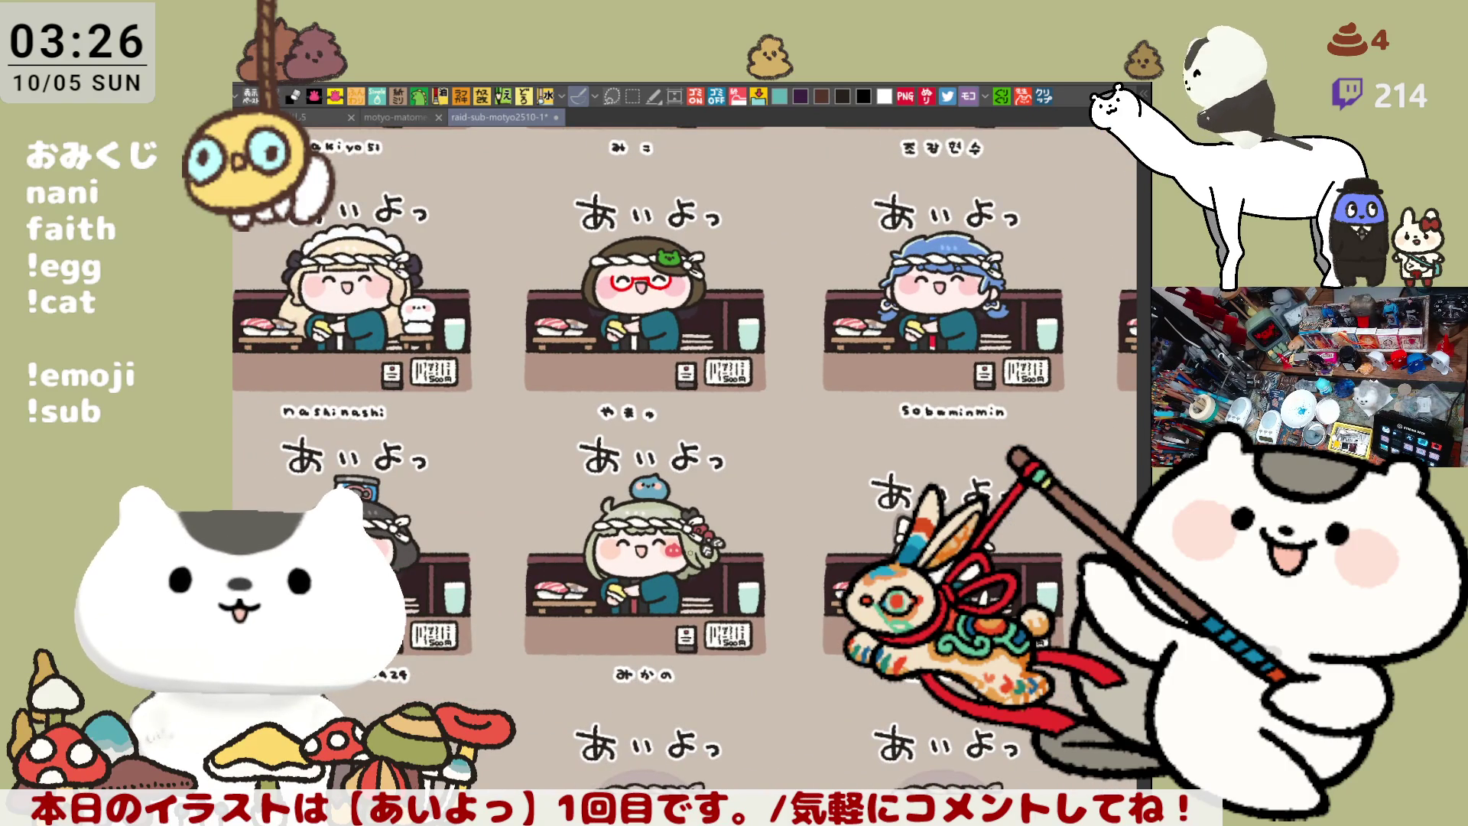
{"action": "scroll", "coordinate": [727, 649], "scroll_direction": "down", "scroll_amount": 2}
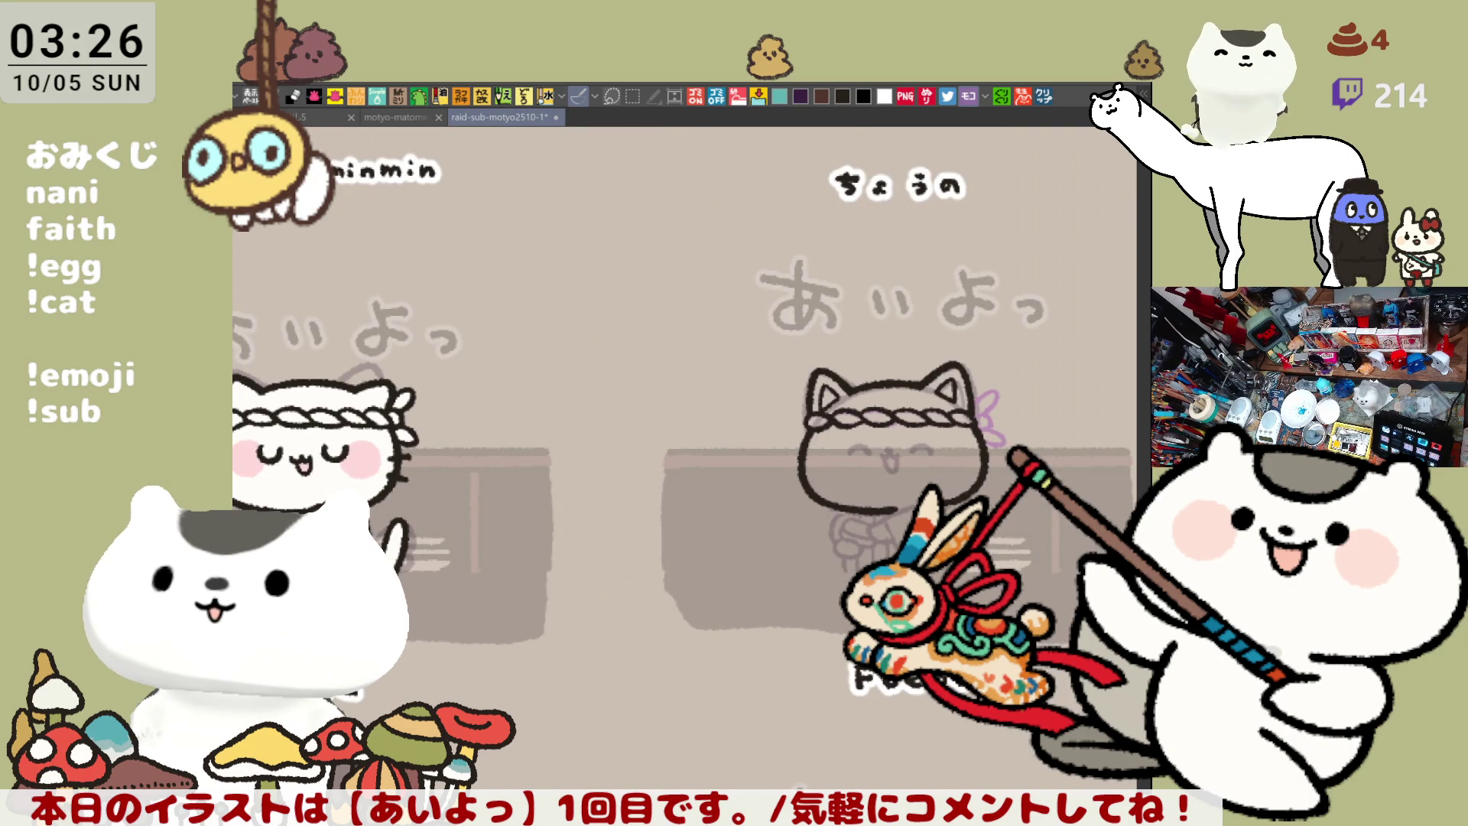
Save the character sheet, zoom in on the cat's face, and ink a first right-cheek whisker
{"action": "key", "text": "ctrl+s"}
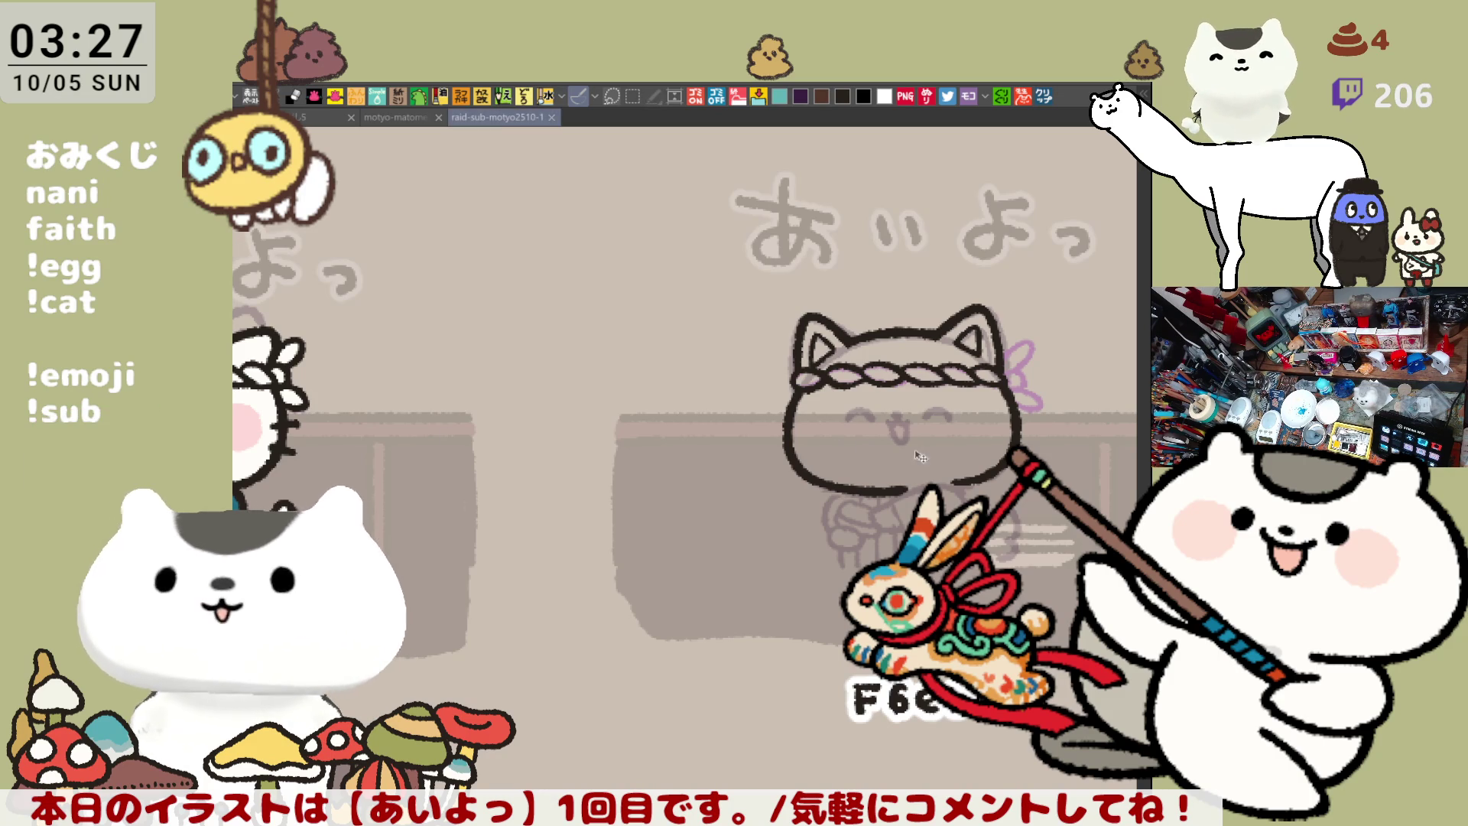
{"action": "scroll", "coordinate": [833, 439], "scroll_direction": "up", "scroll_amount": 3}
{"action": "scroll", "coordinate": [820, 502], "scroll_direction": "up", "scroll_amount": 1}
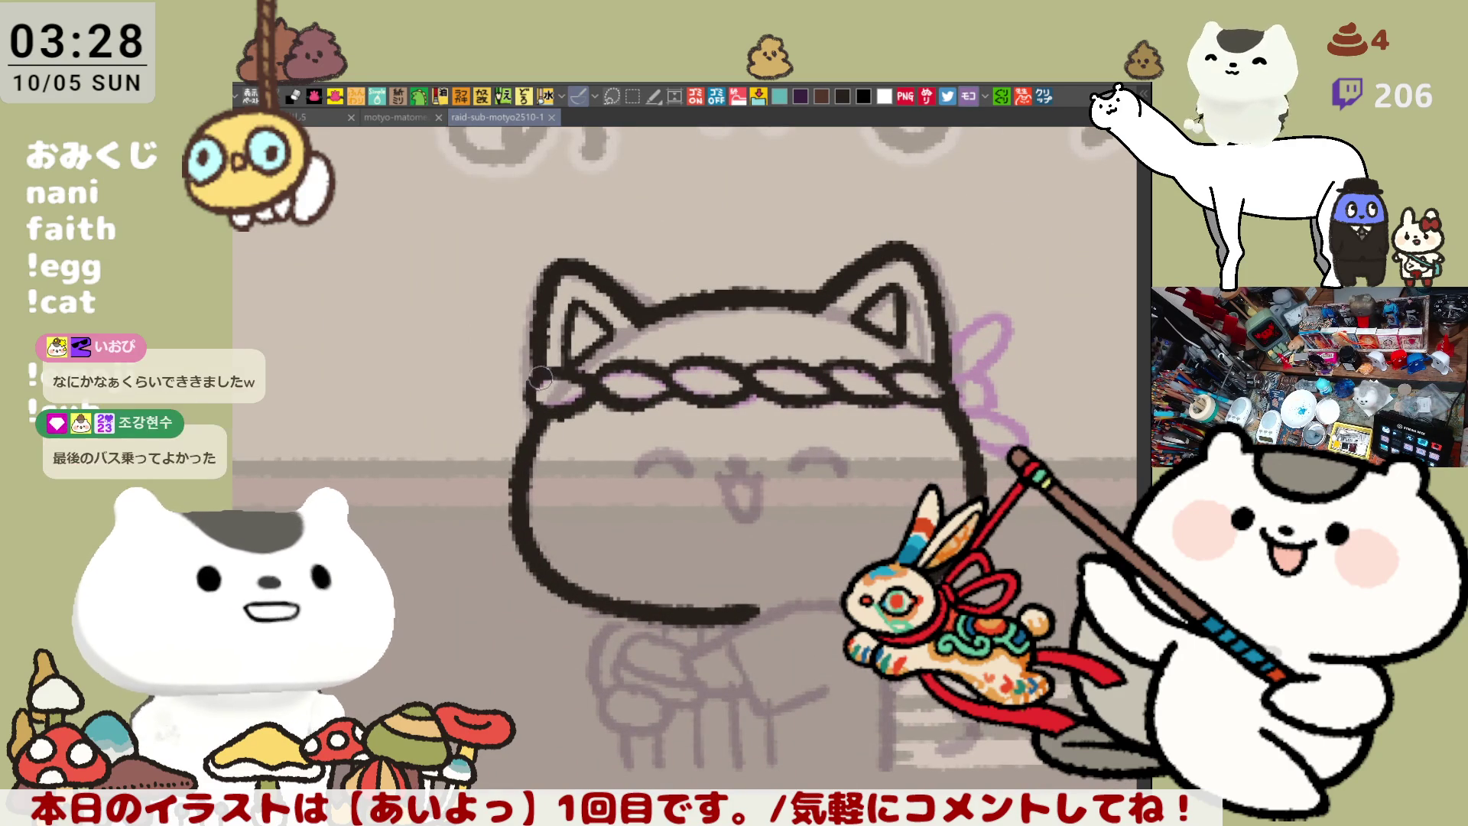
{"action": "left_click_drag", "start_coordinate": [537, 377], "coordinate": [547, 403]}
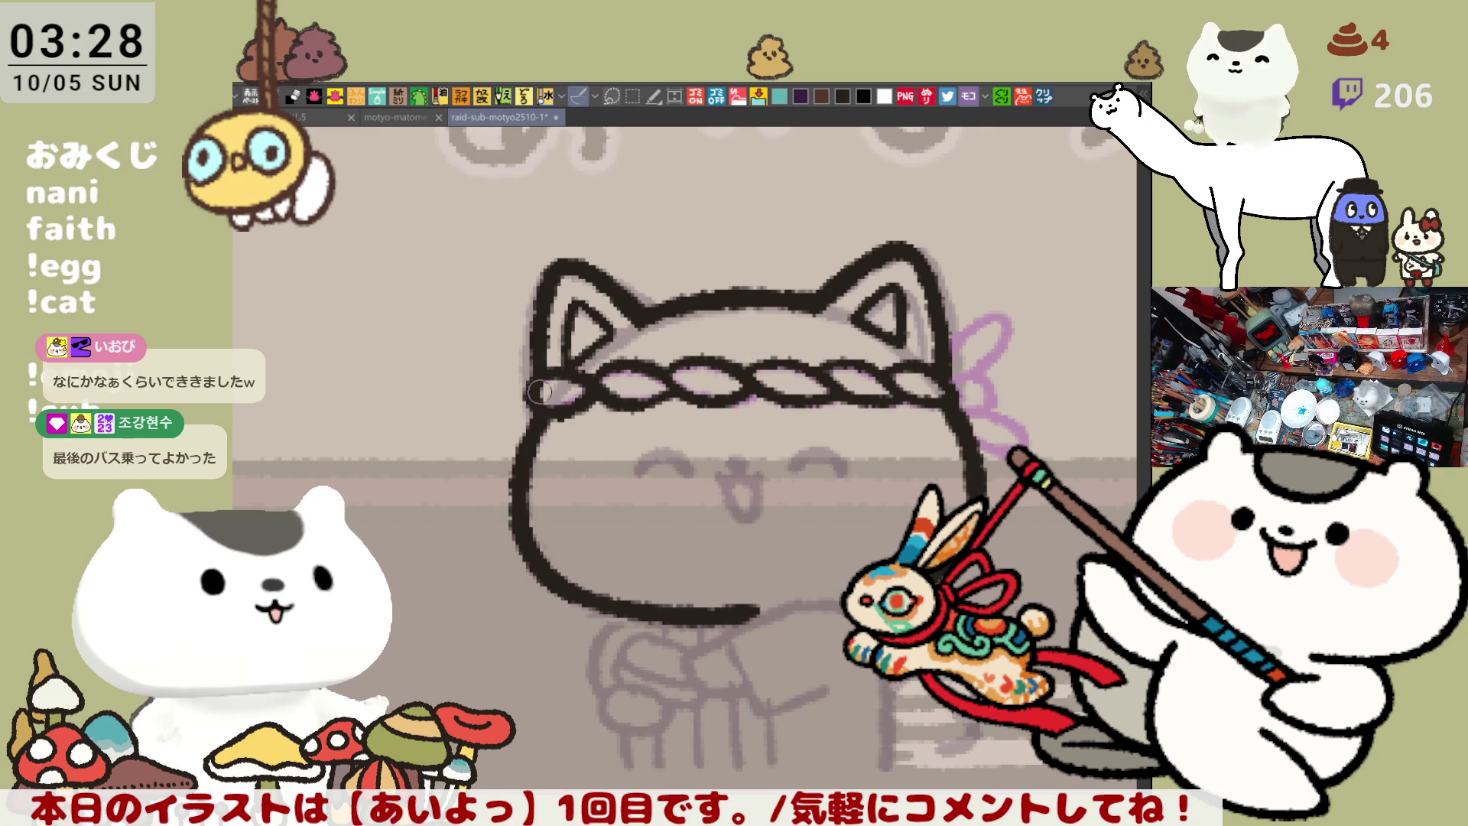
Ink short whisker strokes on the cat's right cheek and on its left cheek
{"action": "scroll", "coordinate": [750, 394], "scroll_direction": "down", "scroll_amount": 1}
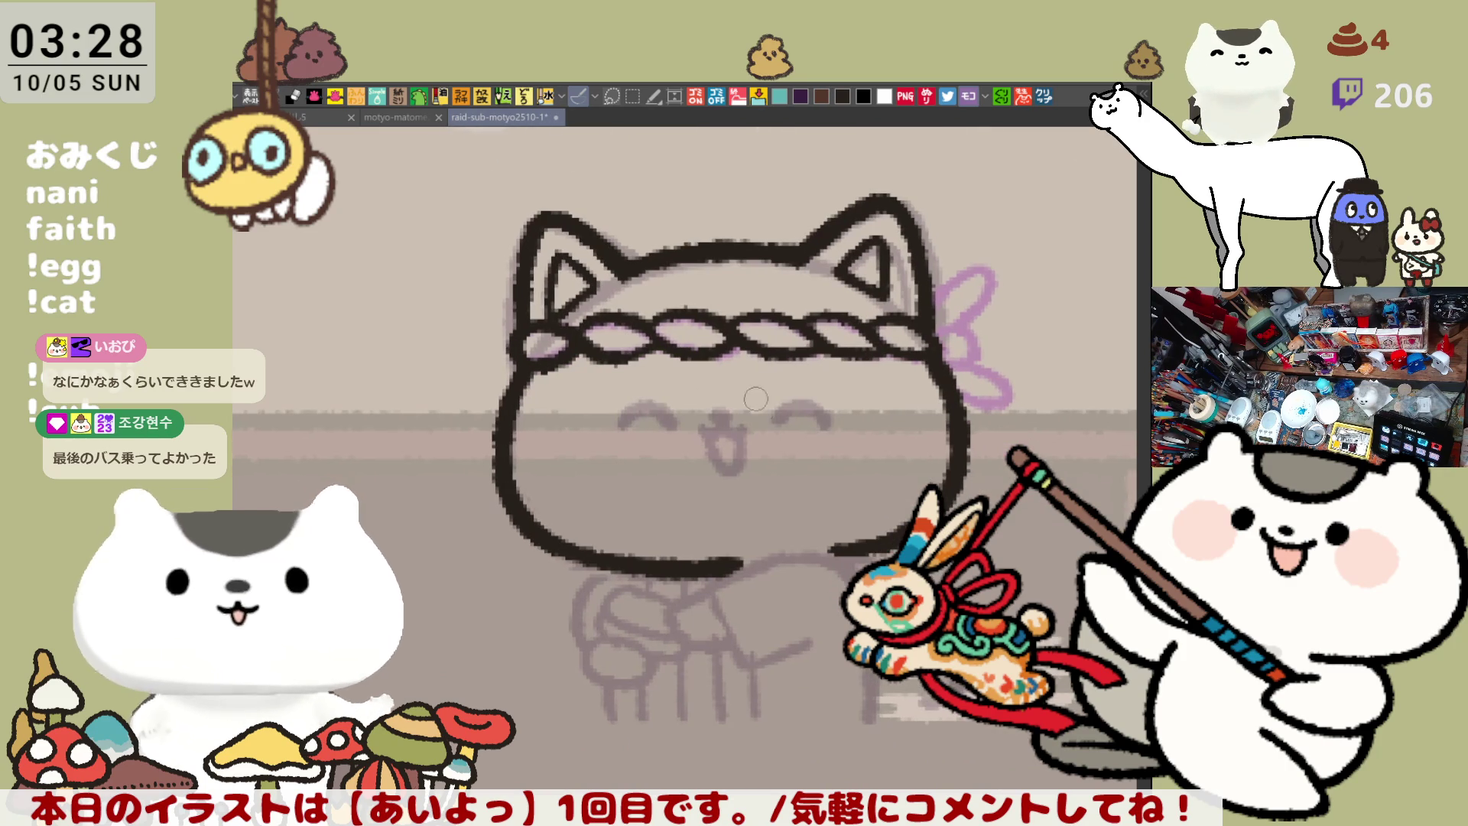
{"action": "mouse_move", "coordinate": [887, 427]}
{"action": "left_mouse_down"}
{"action": "mouse_move", "coordinate": [909, 425]}
{"action": "mouse_move", "coordinate": [909, 447]}
{"action": "left_mouse_up"}
{"action": "left_click_drag", "start_coordinate": [876, 463], "coordinate": [914, 466]}
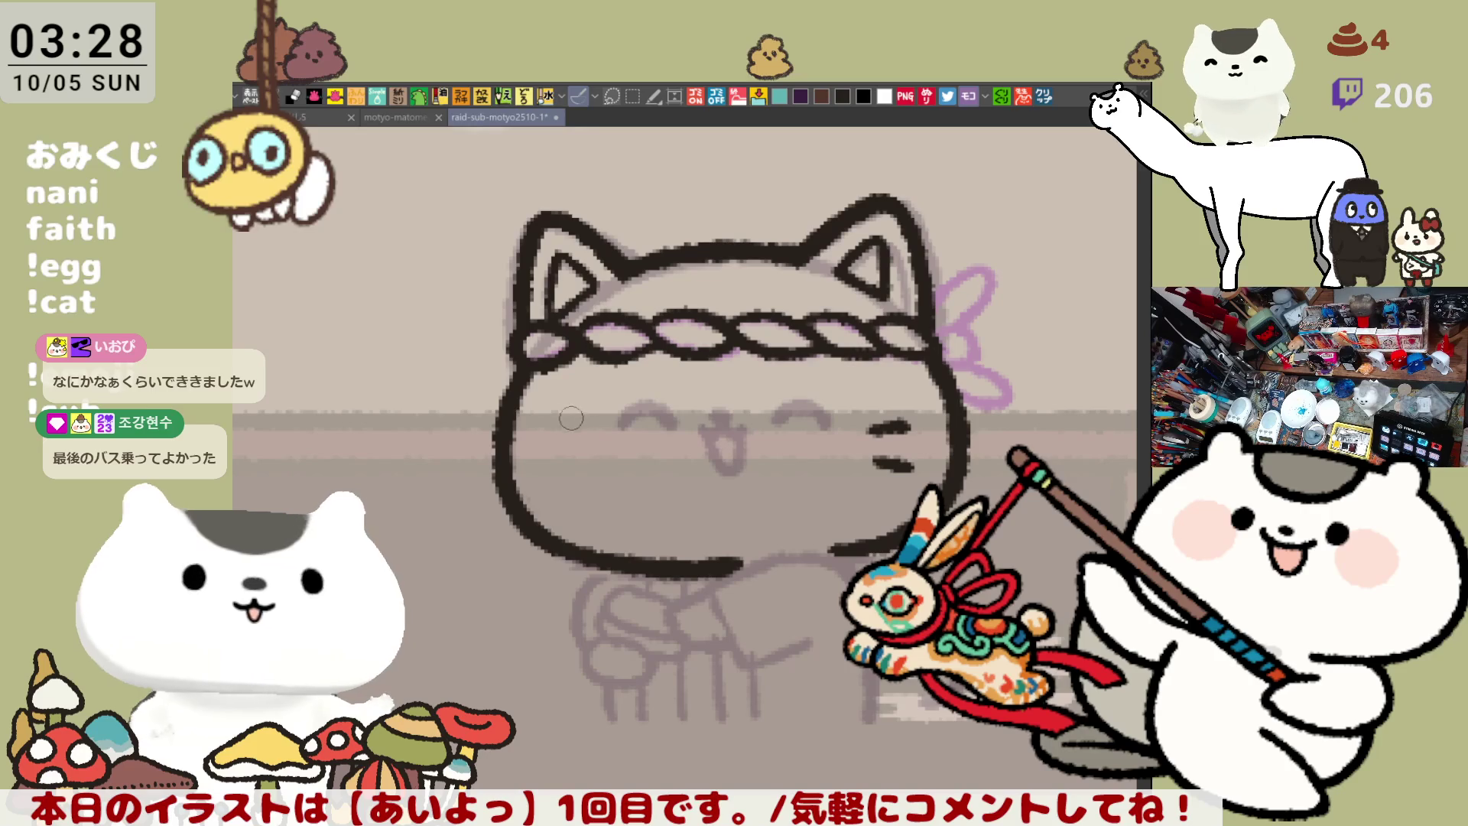
{"action": "mouse_move", "coordinate": [546, 414]}
{"action": "left_mouse_down"}
{"action": "mouse_move", "coordinate": [582, 419]}
{"action": "mouse_move", "coordinate": [568, 430]}
{"action": "mouse_move", "coordinate": [575, 459]}
{"action": "left_mouse_up"}
{"action": "key", "text": "ctrl+z"}
{"action": "key", "text": "ctrl+z"}
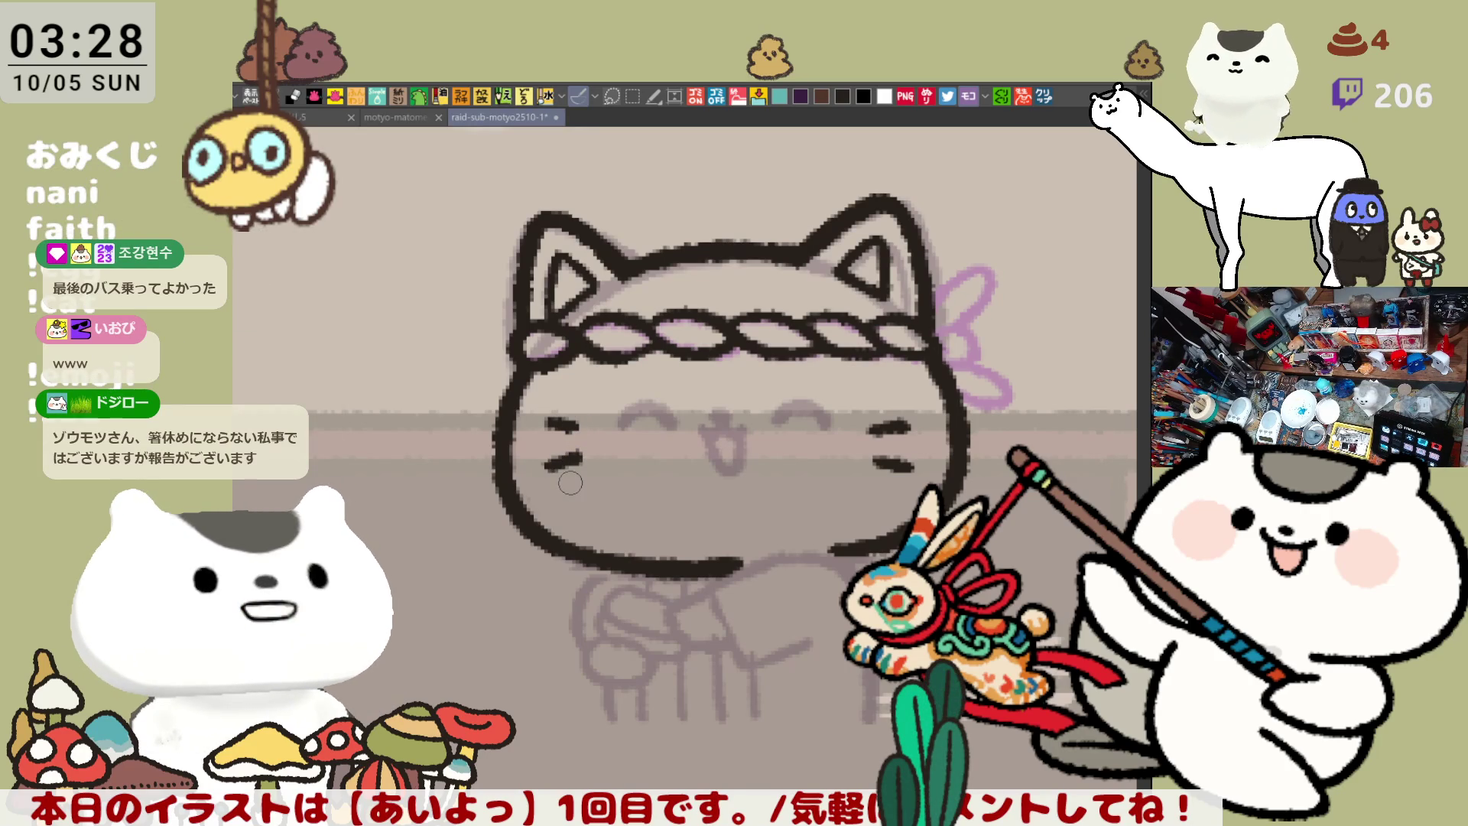
{"action": "scroll", "coordinate": [569, 483], "scroll_direction": "up", "scroll_amount": 2}
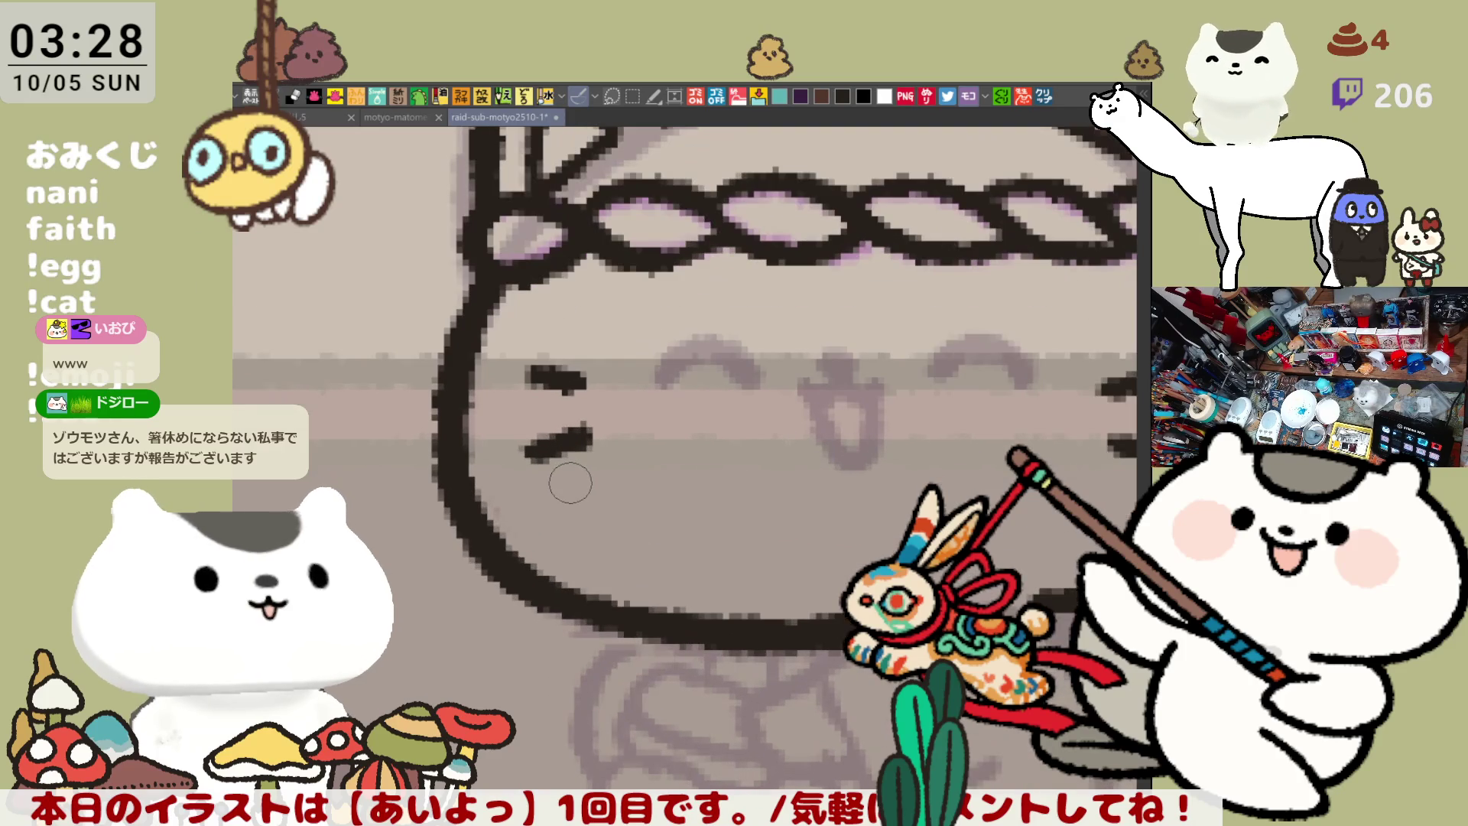
{"action": "scroll", "coordinate": [570, 483], "scroll_direction": "down", "scroll_amount": 2}
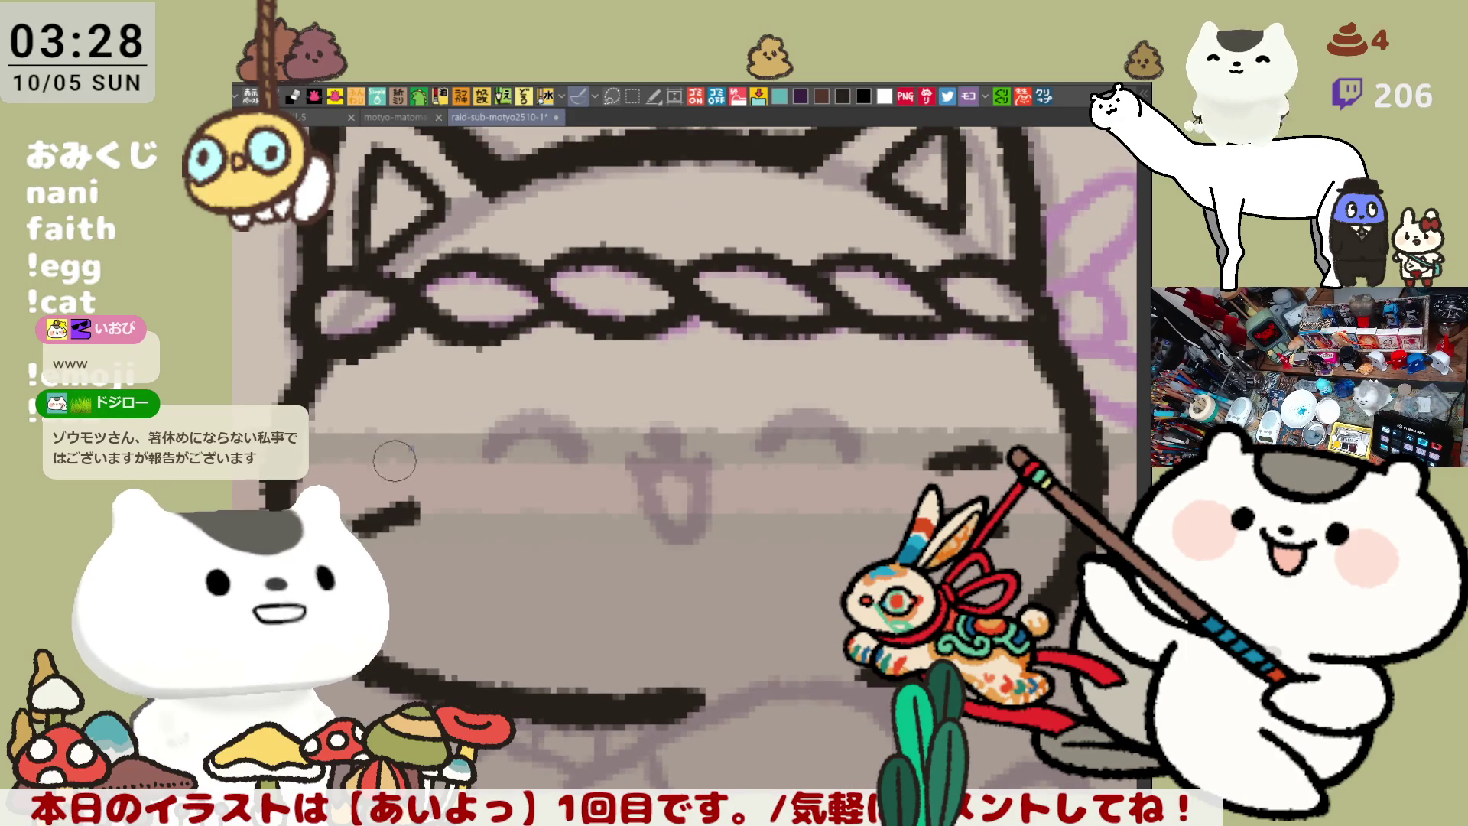
{"action": "mouse_move", "coordinate": [355, 431]}
{"action": "left_mouse_down"}
{"action": "mouse_move", "coordinate": [436, 458]}
{"action": "mouse_move", "coordinate": [386, 438]}
{"action": "left_mouse_up"}
Ink the cat's left closed-eye arch, redrawing it until the curve is clean
{"action": "key", "text": "ctrl+z"}
{"action": "key", "text": "ctrl+z"}
{"action": "key", "text": "ctrl+z"}
{"action": "key", "text": "ctrl+z"}
{"action": "key", "text": "ctrl+z"}
{"action": "key", "text": "ctrl+z"}
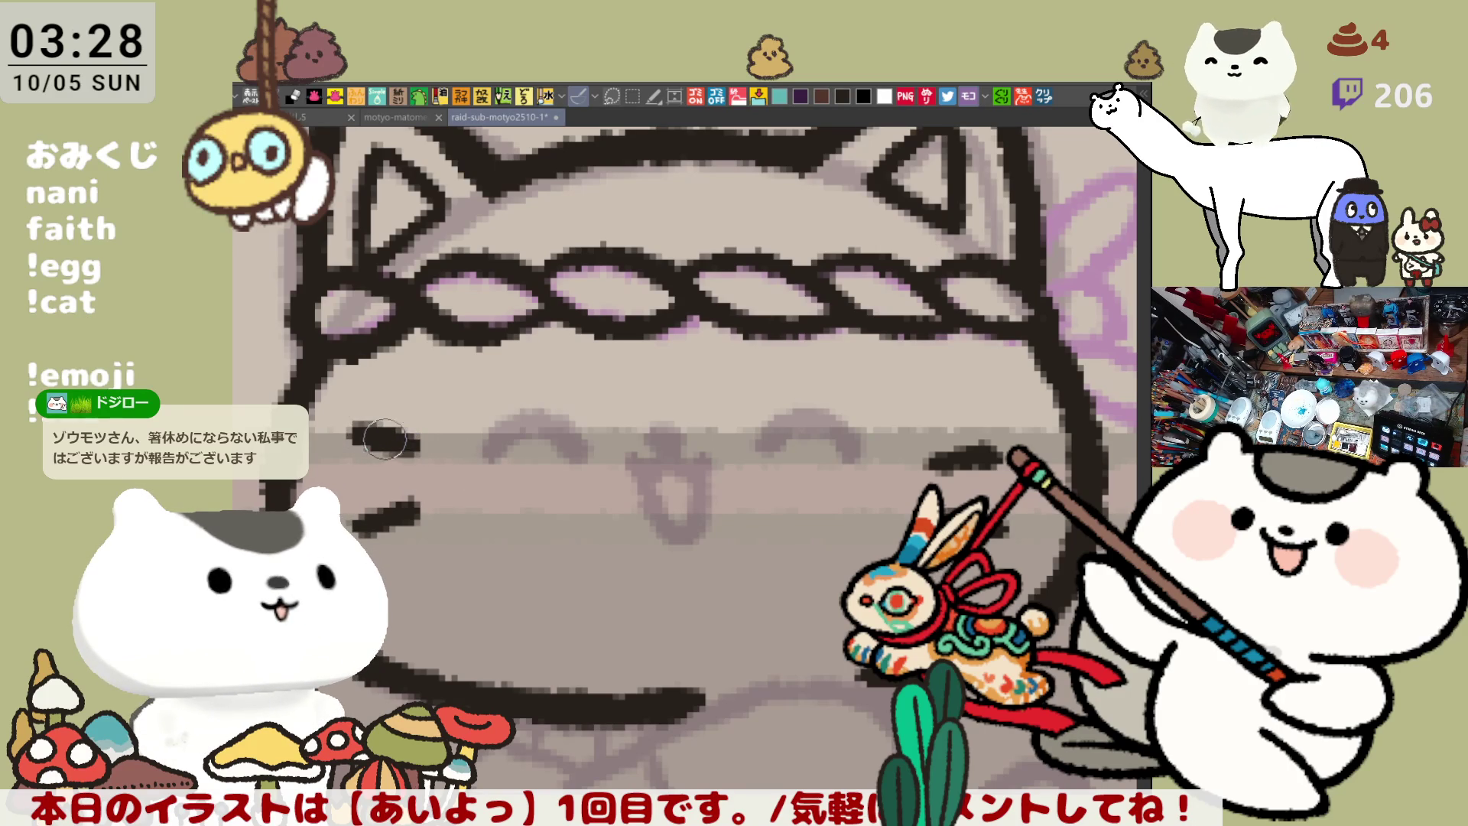
{"action": "mouse_move", "coordinate": [505, 441]}
{"action": "left_mouse_down"}
{"action": "mouse_move", "coordinate": [554, 419]}
{"action": "mouse_move", "coordinate": [536, 416]}
{"action": "mouse_move", "coordinate": [586, 452]}
{"action": "left_mouse_up"}
{"action": "key", "text": "ctrl+z"}
{"action": "key", "text": "ctrl+z"}
{"action": "mouse_move", "coordinate": [489, 451]}
{"action": "left_mouse_down"}
{"action": "mouse_move", "coordinate": [513, 419]}
{"action": "mouse_move", "coordinate": [585, 456]}
{"action": "left_mouse_up"}
{"action": "key", "text": "ctrl+z"}
{"action": "left_click_drag", "start_coordinate": [489, 451], "coordinate": [589, 458]}
{"action": "key", "text": "ctrl+z"}
{"action": "left_click_drag", "start_coordinate": [482, 455], "coordinate": [593, 459]}
{"action": "key", "text": "ctrl+z"}
{"action": "mouse_move", "coordinate": [489, 453]}
{"action": "left_mouse_down"}
{"action": "mouse_move", "coordinate": [547, 417]}
{"action": "mouse_move", "coordinate": [589, 457]}
{"action": "mouse_move", "coordinate": [497, 432]}
{"action": "mouse_move", "coordinate": [589, 458]}
{"action": "left_mouse_up"}
{"action": "key", "text": "ctrl+z"}
{"action": "key", "text": "ctrl+z"}
{"action": "mouse_move", "coordinate": [490, 456]}
{"action": "left_mouse_down"}
{"action": "mouse_move", "coordinate": [570, 428]}
{"action": "mouse_move", "coordinate": [589, 459]}
{"action": "mouse_move", "coordinate": [573, 428]}
{"action": "mouse_move", "coordinate": [591, 459]}
{"action": "mouse_move", "coordinate": [514, 409]}
{"action": "mouse_move", "coordinate": [585, 453]}
{"action": "left_mouse_up"}
{"action": "key", "text": "ctrl+z"}
{"action": "key", "text": "ctrl+z"}
{"action": "key", "text": "ctrl+z"}
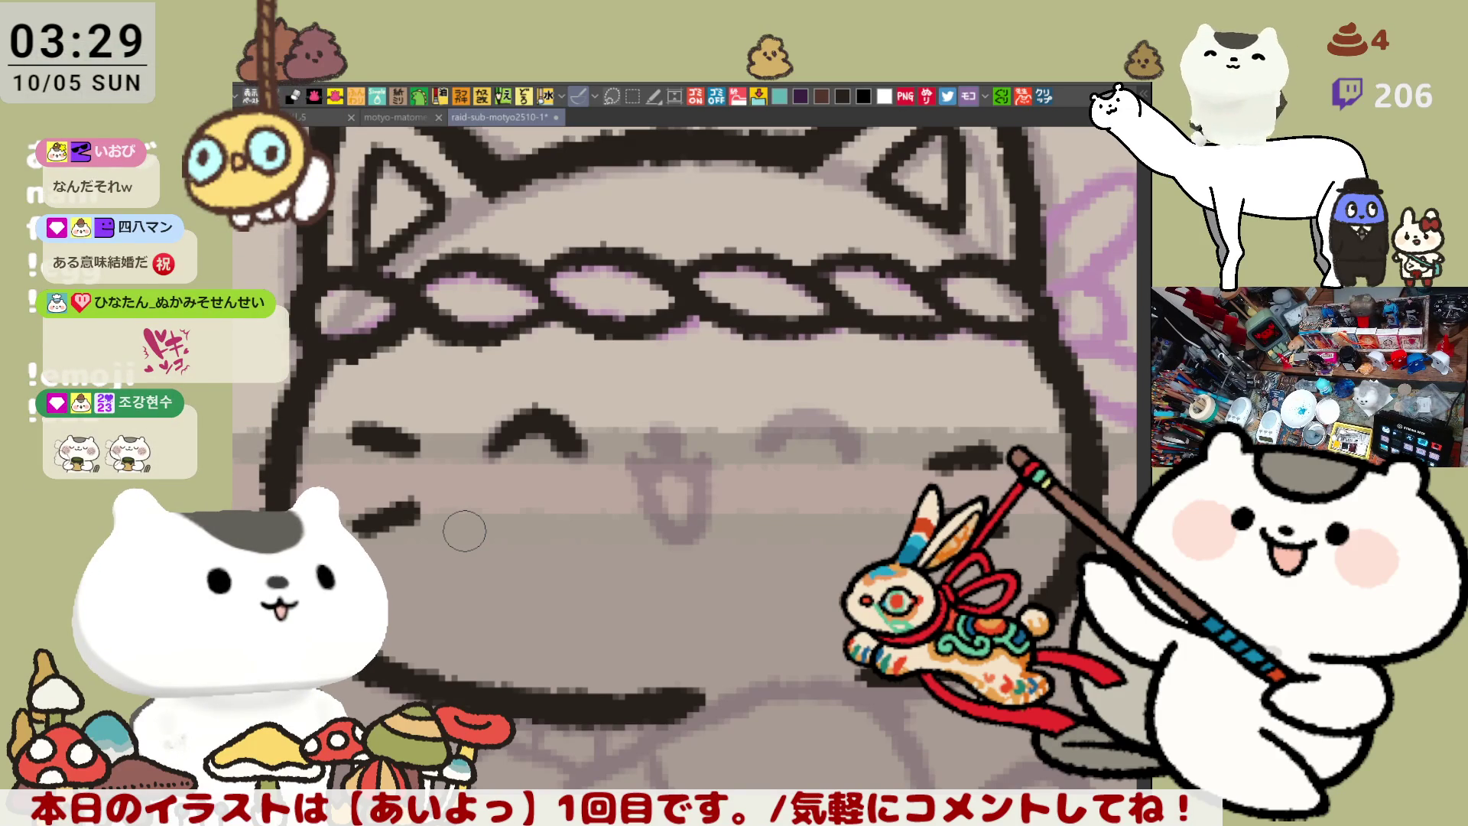
{"action": "mouse_move", "coordinate": [608, 434]}
{"action": "left_mouse_down"}
{"action": "mouse_move", "coordinate": [463, 462]}
{"action": "mouse_move", "coordinate": [562, 425]}
{"action": "mouse_move", "coordinate": [593, 455]}
{"action": "left_mouse_up"}
{"action": "key", "text": "ctrl+z"}
{"action": "mouse_move", "coordinate": [493, 459]}
{"action": "left_mouse_down"}
{"action": "mouse_move", "coordinate": [524, 420]}
{"action": "mouse_move", "coordinate": [595, 456]}
{"action": "mouse_move", "coordinate": [523, 420]}
{"action": "mouse_move", "coordinate": [597, 463]}
{"action": "left_mouse_up"}
{"action": "key", "text": "ctrl+z"}
{"action": "key", "text": "ctrl+z"}
{"action": "key", "text": "ctrl+z"}
{"action": "key", "text": "ctrl+z"}
{"action": "mouse_move", "coordinate": [489, 457]}
{"action": "left_mouse_down"}
{"action": "mouse_move", "coordinate": [596, 463]}
{"action": "mouse_move", "coordinate": [509, 425]}
{"action": "mouse_move", "coordinate": [566, 422]}
{"action": "mouse_move", "coordinate": [592, 464]}
{"action": "left_mouse_up"}
{"action": "key", "text": "ctrl+z"}
{"action": "key", "text": "ctrl+z"}
{"action": "left_click_drag", "start_coordinate": [486, 457], "coordinate": [581, 458]}
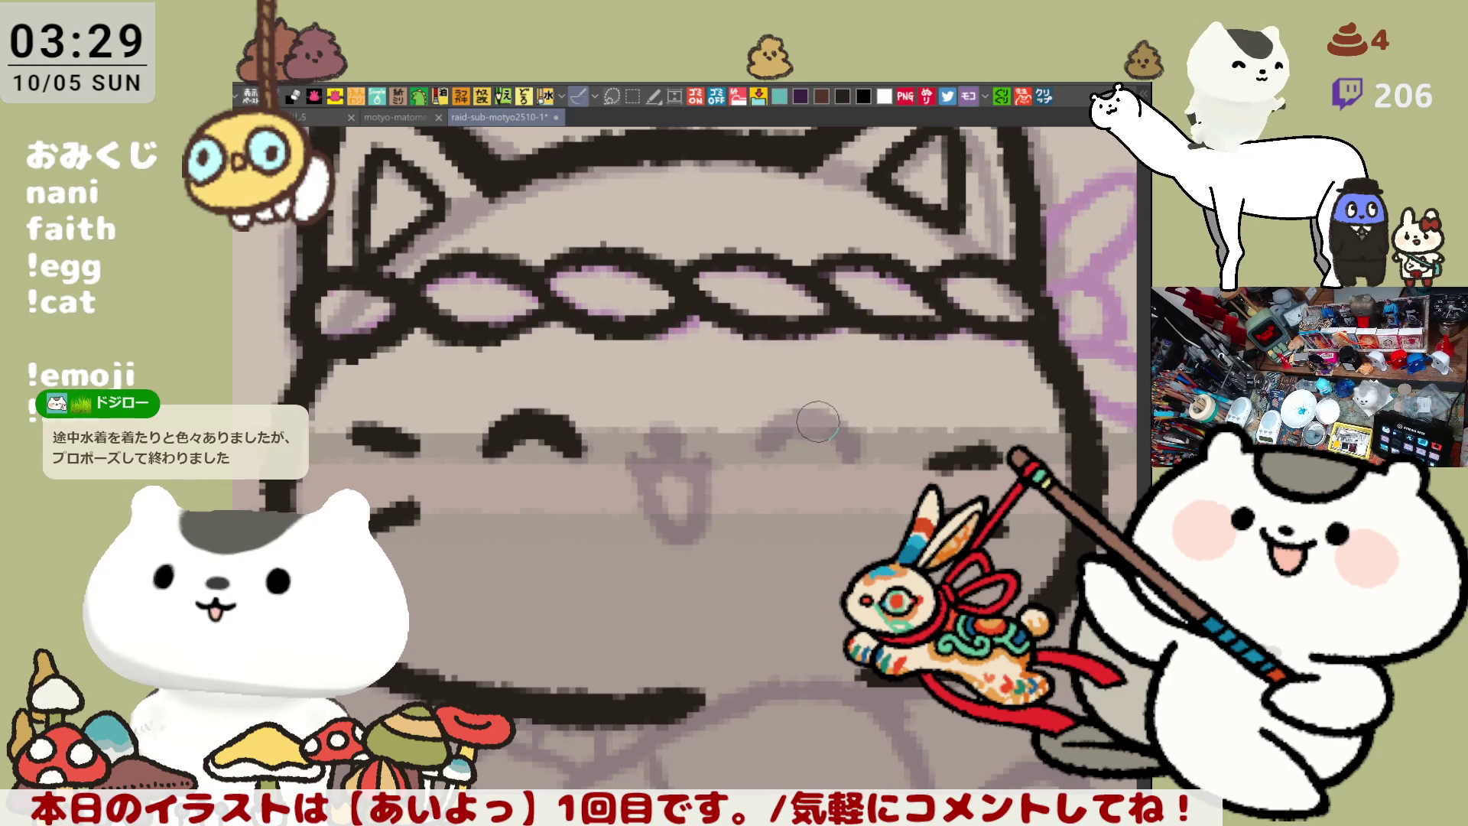
Ink the matching right closed-eye arch, retrying until it settles
{"action": "mouse_move", "coordinate": [758, 455]}
{"action": "left_mouse_down"}
{"action": "mouse_move", "coordinate": [803, 405]}
{"action": "mouse_move", "coordinate": [856, 459]}
{"action": "left_mouse_up"}
{"action": "key", "text": "ctrl+z"}
{"action": "key", "text": "ctrl+z"}
{"action": "left_click_drag", "start_coordinate": [754, 455], "coordinate": [861, 459]}
{"action": "key", "text": "ctrl+z"}
{"action": "mouse_move", "coordinate": [753, 452]}
{"action": "left_mouse_down"}
{"action": "mouse_move", "coordinate": [832, 423]}
{"action": "mouse_move", "coordinate": [861, 459]}
{"action": "mouse_move", "coordinate": [811, 407]}
{"action": "mouse_move", "coordinate": [860, 459]}
{"action": "left_mouse_up"}
{"action": "key", "text": "ctrl+z"}
{"action": "key", "text": "ctrl+z"}
{"action": "left_click_drag", "start_coordinate": [758, 455], "coordinate": [861, 459]}
{"action": "key", "text": "ctrl+z"}
{"action": "mouse_move", "coordinate": [754, 455]}
{"action": "left_mouse_down"}
{"action": "mouse_move", "coordinate": [811, 407]}
{"action": "mouse_move", "coordinate": [861, 459]}
{"action": "left_mouse_up"}
{"action": "key", "text": "ctrl+z"}
{"action": "left_click_drag", "start_coordinate": [754, 455], "coordinate": [860, 459]}
{"action": "key", "text": "ctrl+z"}
{"action": "left_click_drag", "start_coordinate": [754, 455], "coordinate": [856, 450]}
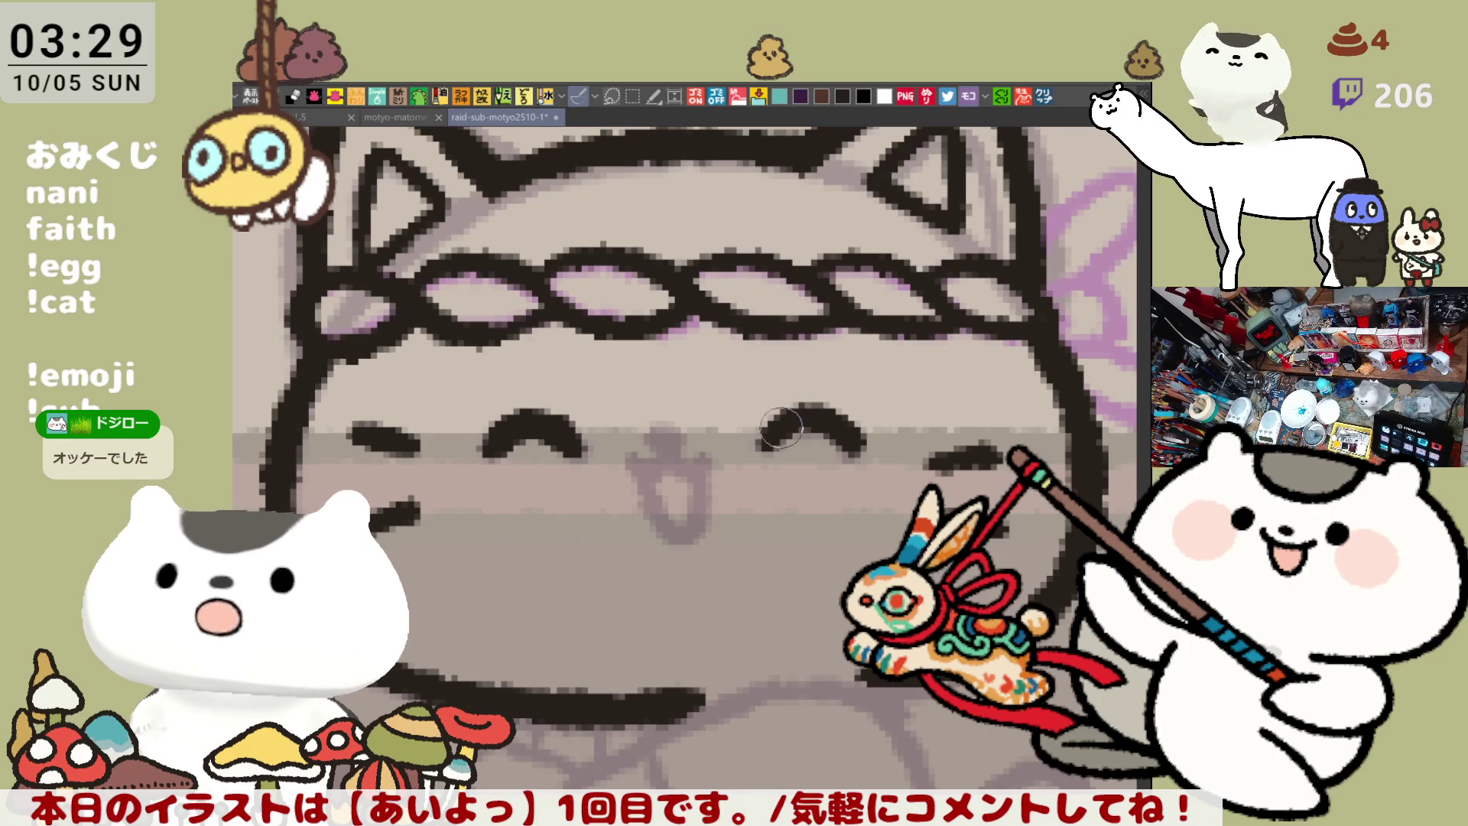
Place a nose dot between the cat's eyes and fill it out into a larger nose shape
{"action": "left_click_drag", "start_coordinate": [680, 423], "coordinate": [634, 354]}
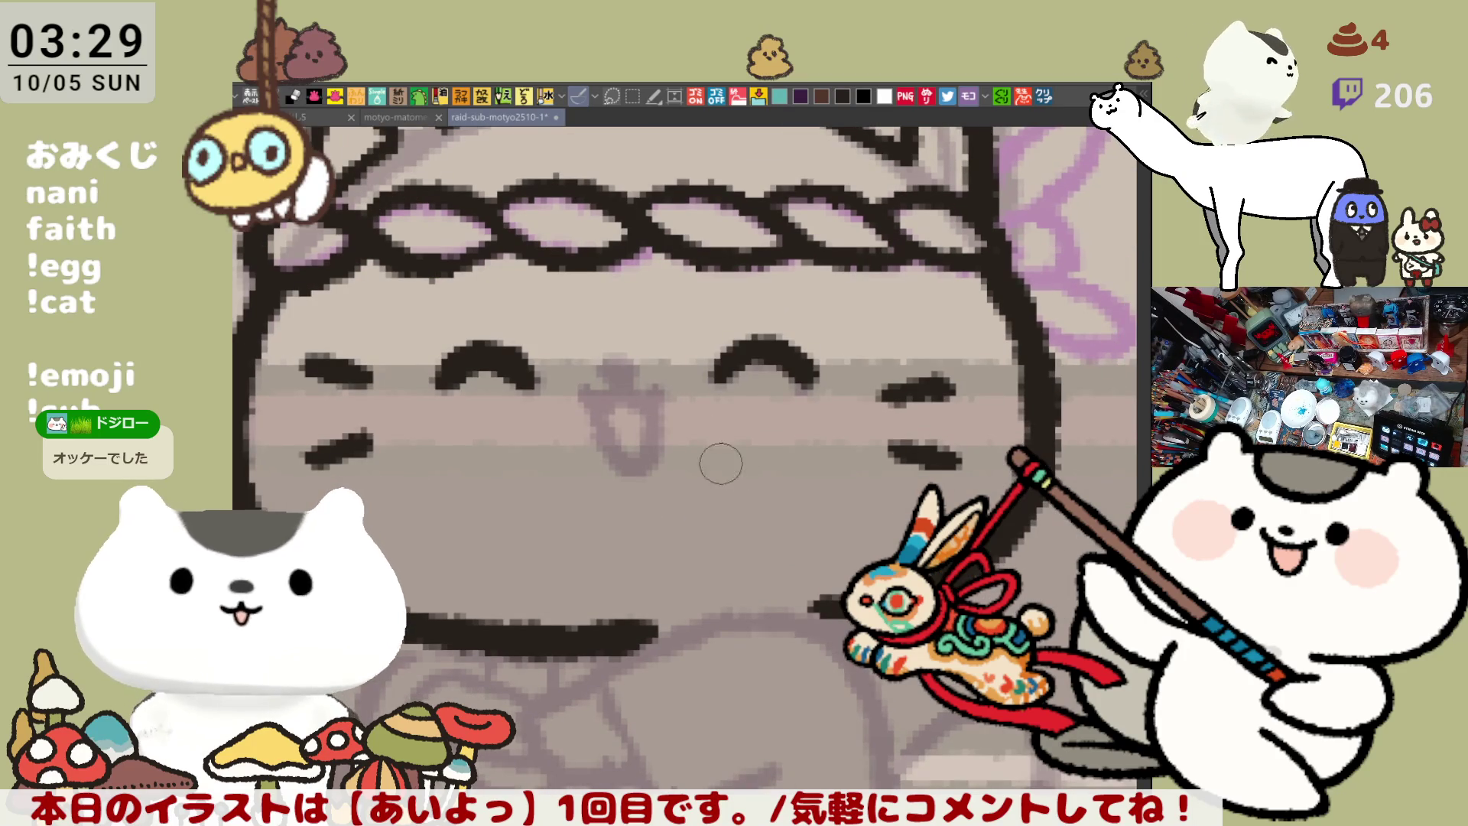
{"action": "left_click", "coordinate": [630, 369]}
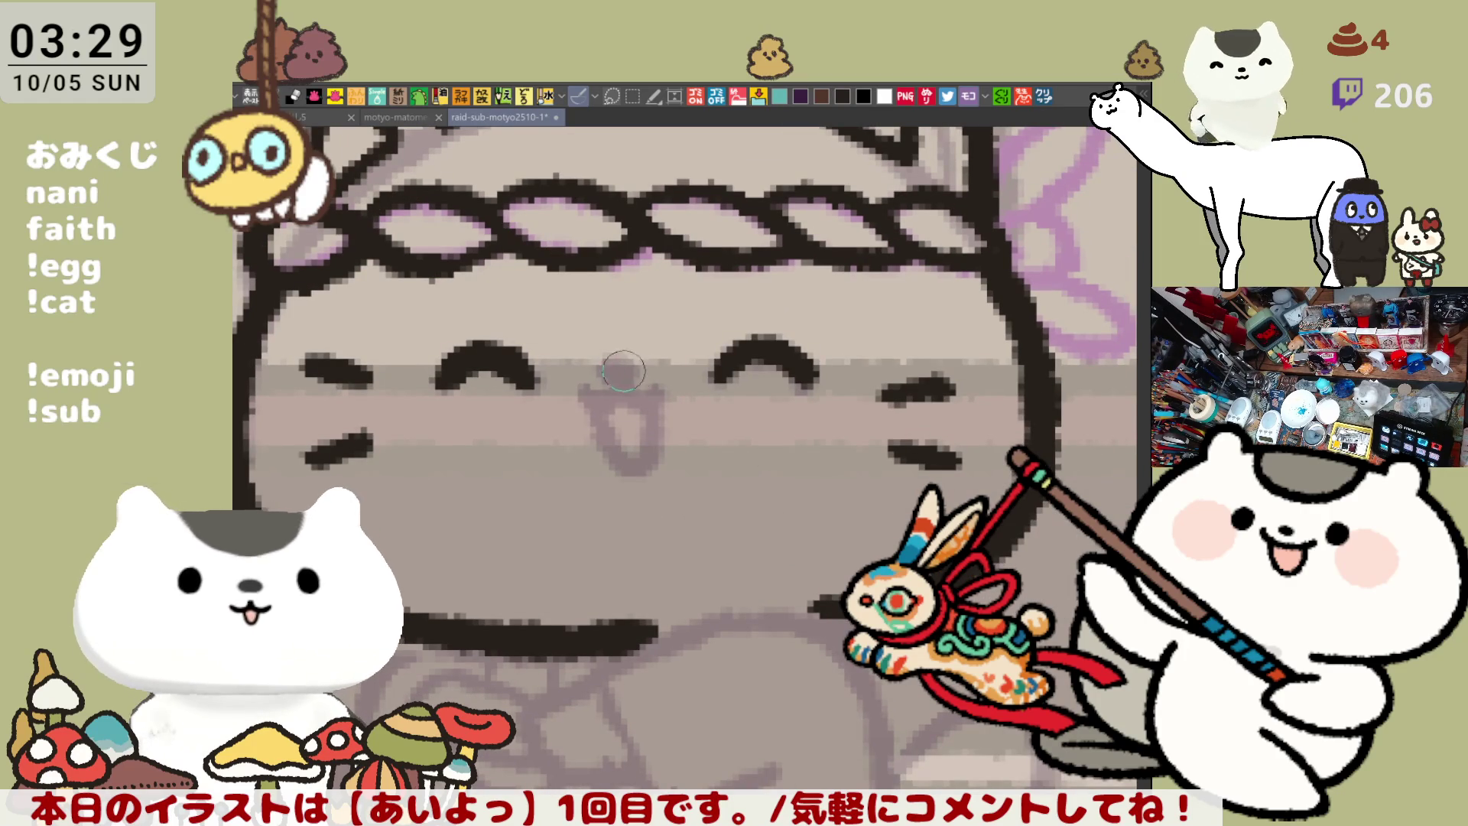
{"action": "key", "text": "ctrl+z"}
{"action": "left_click", "coordinate": [608, 367]}
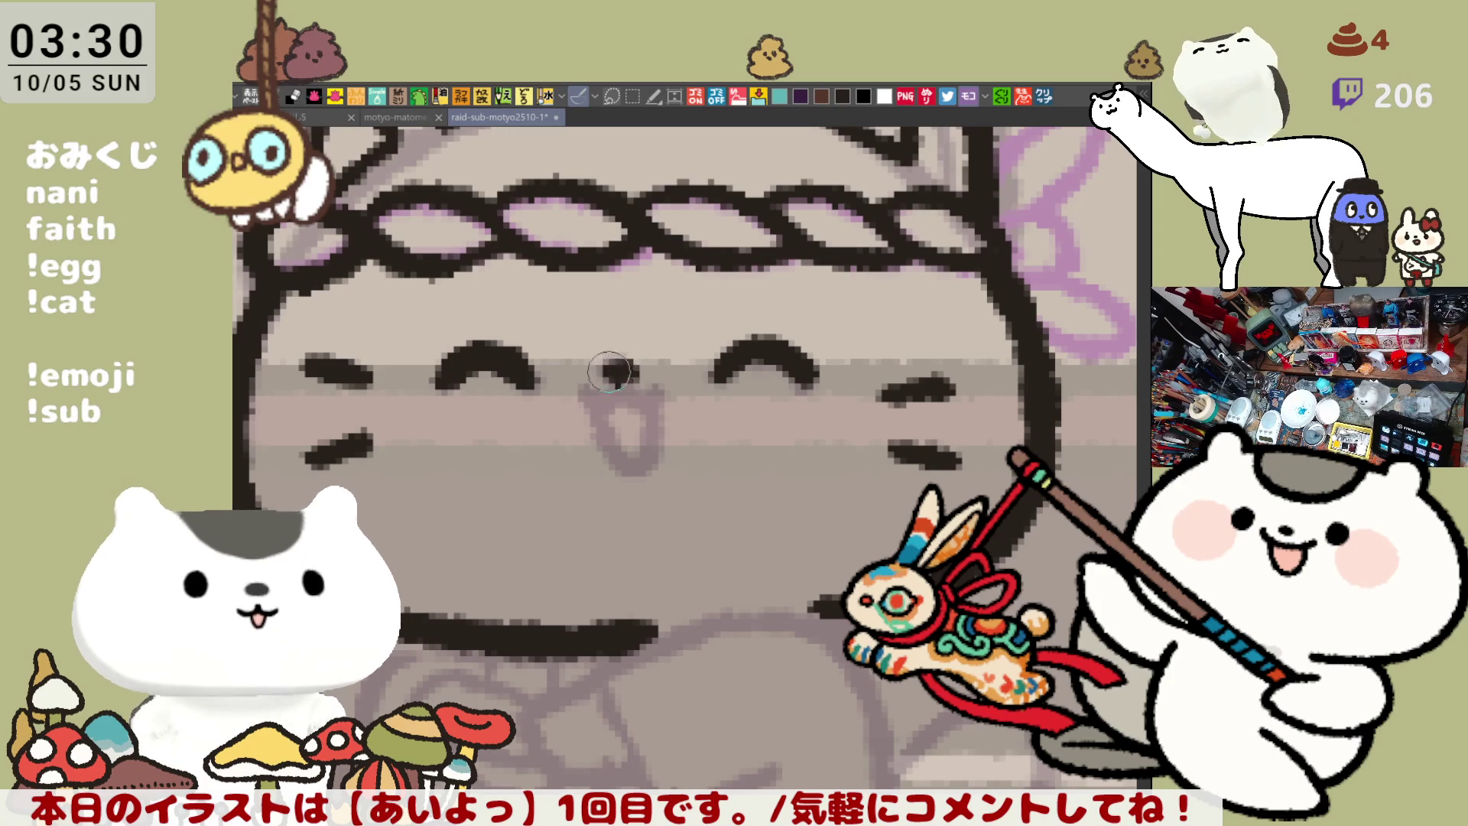
{"action": "key", "text": "ctrl+z"}
{"action": "left_click", "coordinate": [628, 373]}
{"action": "key", "text": "ctrl+z"}
{"action": "left_click", "coordinate": [621, 370]}
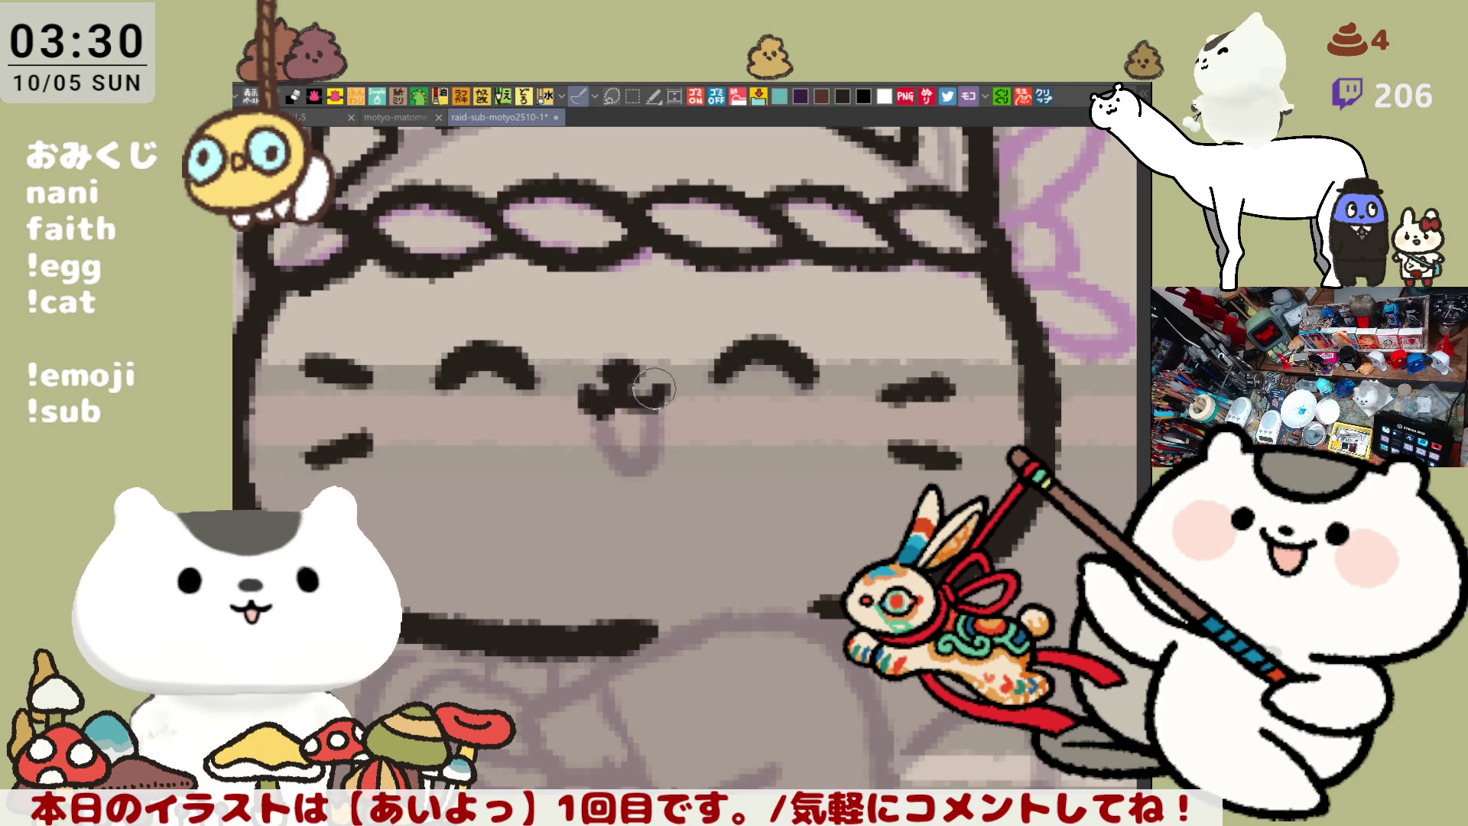
{"action": "mouse_move", "coordinate": [592, 394]}
{"action": "left_mouse_down"}
{"action": "mouse_move", "coordinate": [659, 386]}
{"action": "mouse_move", "coordinate": [618, 380]}
{"action": "mouse_move", "coordinate": [658, 398]}
{"action": "mouse_move", "coordinate": [634, 459]}
{"action": "mouse_move", "coordinate": [608, 451]}
{"action": "mouse_move", "coordinate": [645, 412]}
{"action": "mouse_move", "coordinate": [612, 459]}
{"action": "mouse_move", "coordinate": [658, 405]}
{"action": "left_mouse_up"}
{"action": "key", "text": "ctrl+z"}
{"action": "key", "text": "ctrl+z"}
{"action": "key", "text": "ctrl+z"}
{"action": "key", "text": "ctrl+z"}
{"action": "key", "text": "ctrl+z"}
{"action": "key", "text": "ctrl+z"}
Ink the cat's mouth loop below the nose and the body outline down its right side
{"action": "left_click_drag", "start_coordinate": [604, 467], "coordinate": [708, 538]}
{"action": "key", "text": "ctrl+minus"}
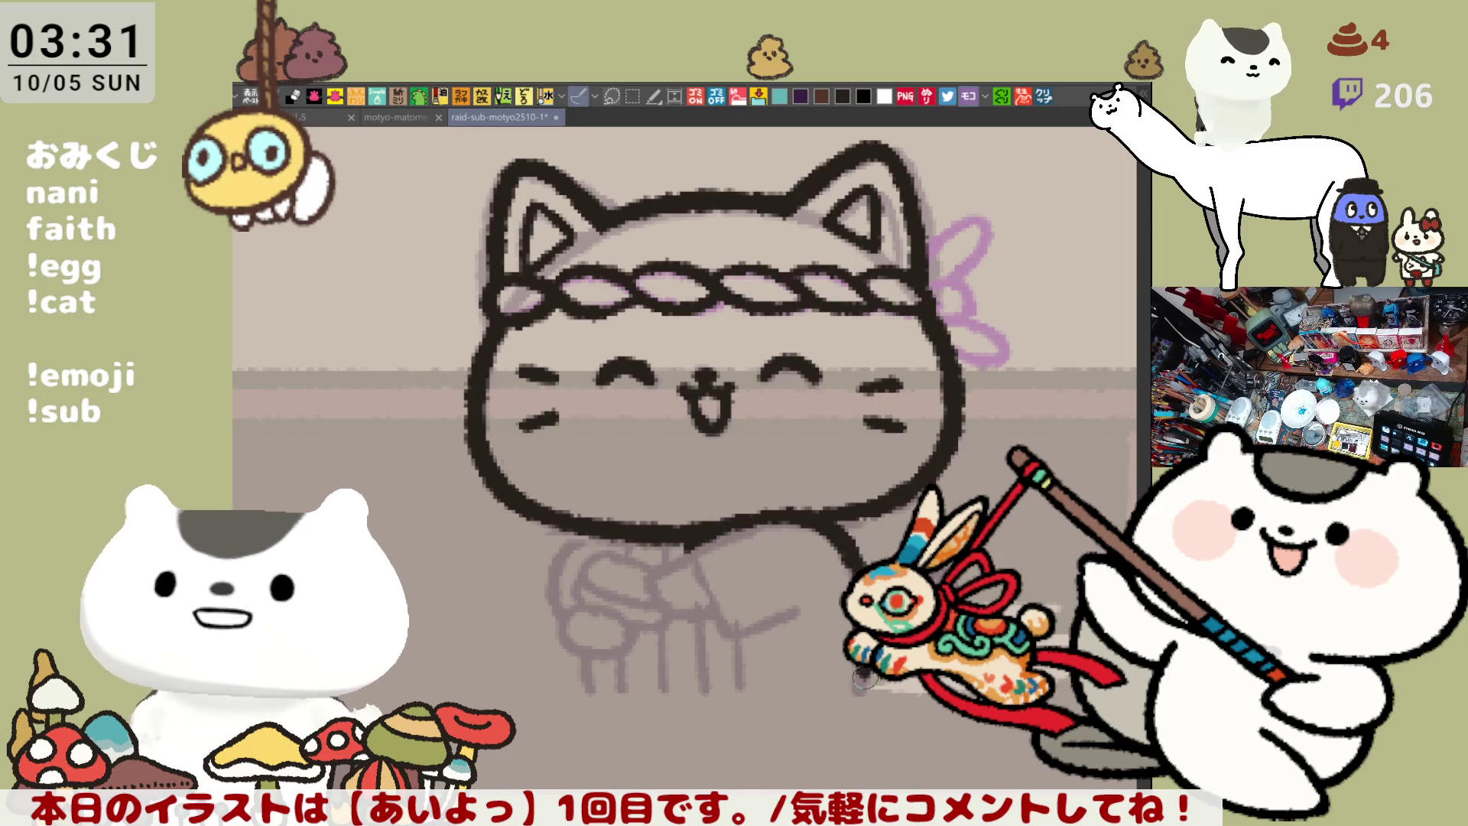
{"action": "left_click_drag", "start_coordinate": [847, 554], "coordinate": [858, 689]}
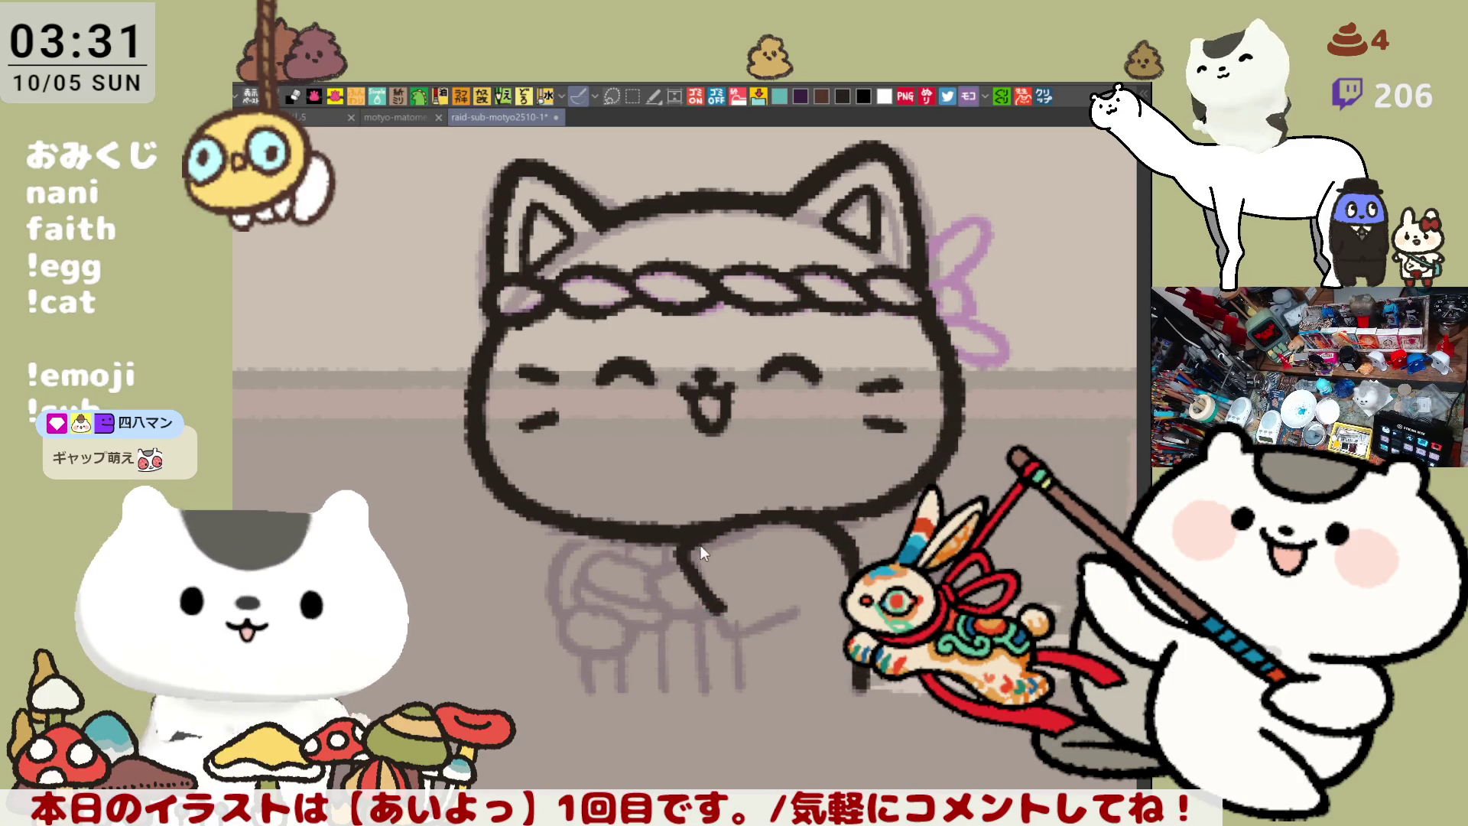
Ink the arm line curving down from the cat's neck, redrawing it until it looks right
{"action": "left_click_drag", "start_coordinate": [683, 544], "coordinate": [726, 623]}
{"action": "key", "text": "ctrl+z"}
{"action": "left_click_drag", "start_coordinate": [683, 542], "coordinate": [727, 626]}
{"action": "key", "text": "ctrl+z"}
{"action": "mouse_move", "coordinate": [683, 543]}
{"action": "left_mouse_down"}
{"action": "mouse_move", "coordinate": [719, 621]}
{"action": "mouse_move", "coordinate": [795, 606]}
{"action": "left_mouse_up"}
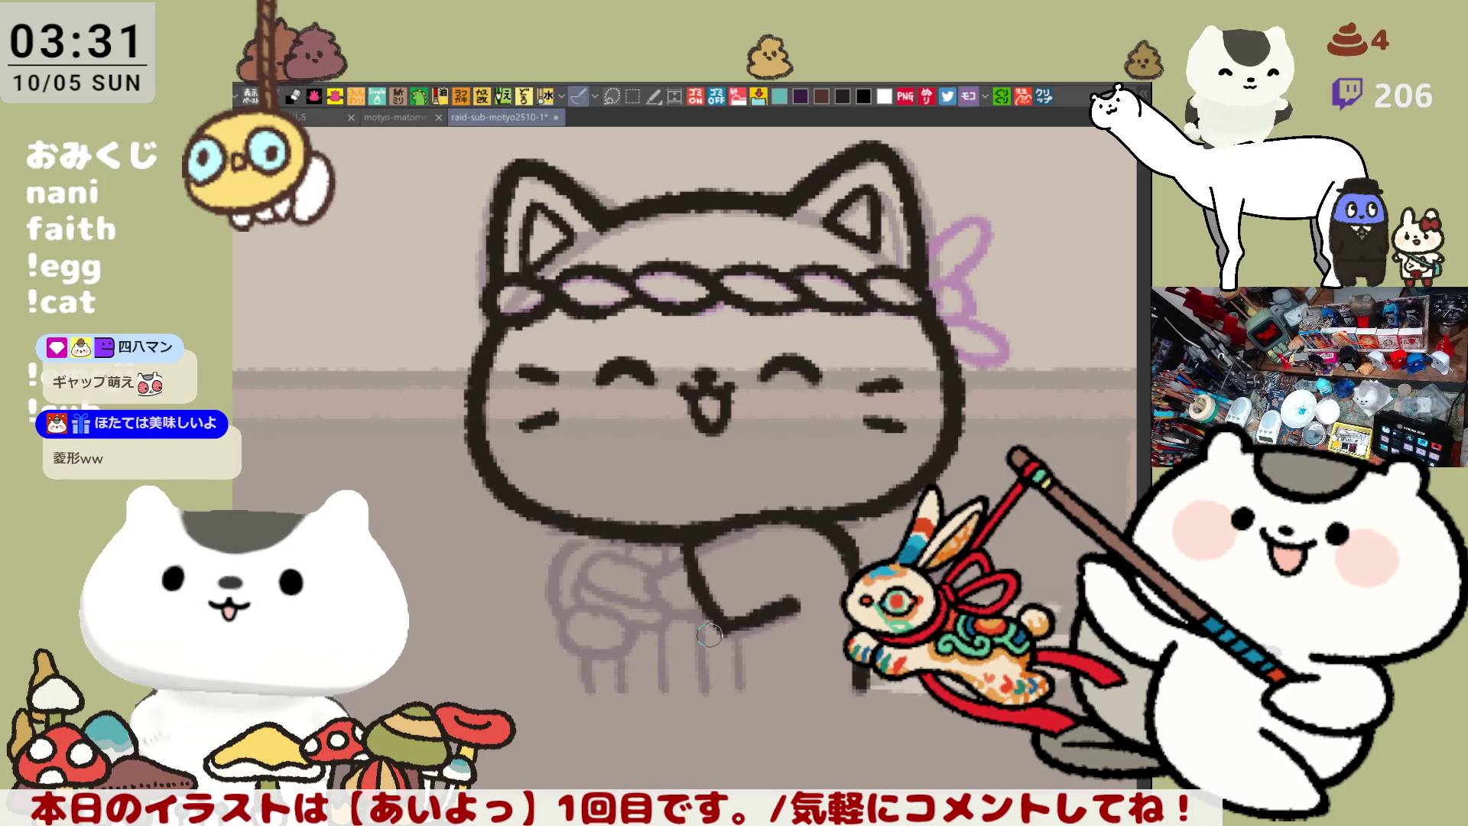
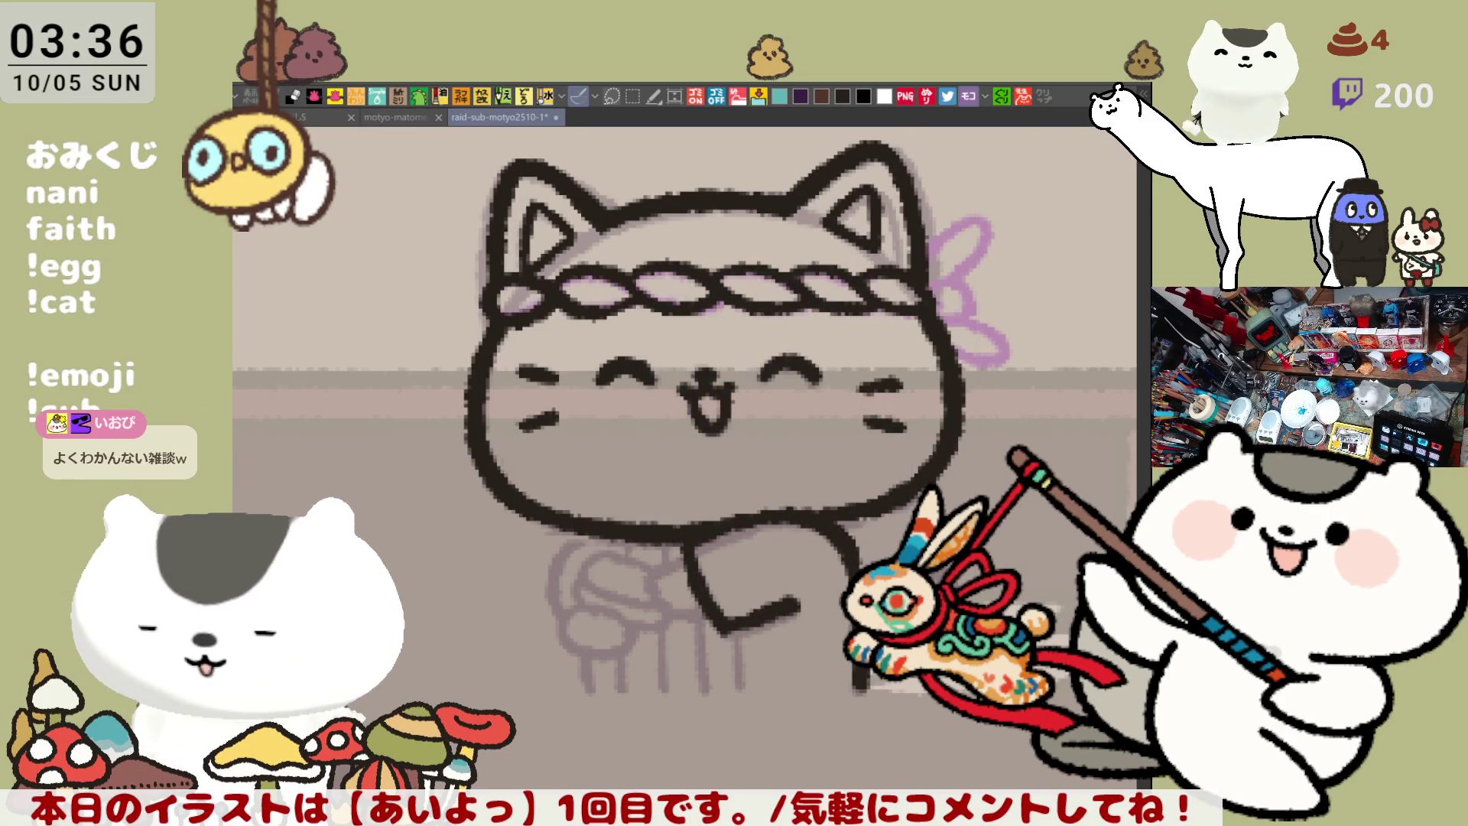
Ink the curve running down from the cat's chin toward its left arm, redoing rough strokes
{"action": "scroll", "coordinate": [705, 645], "scroll_direction": "down", "scroll_amount": 2}
{"action": "left_click_drag", "start_coordinate": [696, 540], "coordinate": [658, 577]}
{"action": "mouse_move", "coordinate": [700, 524]}
{"action": "left_mouse_down"}
{"action": "mouse_move", "coordinate": [658, 593]}
{"action": "mouse_move", "coordinate": [646, 570]}
{"action": "mouse_move", "coordinate": [643, 589]}
{"action": "mouse_move", "coordinate": [654, 548]}
{"action": "mouse_move", "coordinate": [663, 580]}
{"action": "left_mouse_up"}
{"action": "key", "text": "ctrl+z"}
{"action": "key", "text": "ctrl+z"}
{"action": "key", "text": "ctrl+z"}
{"action": "key", "text": "ctrl+z"}
{"action": "mouse_move", "coordinate": [703, 526]}
{"action": "left_mouse_down"}
{"action": "mouse_move", "coordinate": [648, 574]}
{"action": "mouse_move", "coordinate": [662, 595]}
{"action": "left_mouse_up"}
{"action": "key", "text": "ctrl+z"}
{"action": "mouse_move", "coordinate": [678, 543]}
{"action": "left_mouse_down"}
{"action": "mouse_move", "coordinate": [659, 562]}
{"action": "mouse_move", "coordinate": [667, 587]}
{"action": "mouse_move", "coordinate": [725, 592]}
{"action": "left_mouse_up"}
{"action": "mouse_move", "coordinate": [575, 506]}
{"action": "left_mouse_down"}
{"action": "mouse_move", "coordinate": [567, 603]}
{"action": "mouse_move", "coordinate": [594, 607]}
{"action": "left_mouse_up"}
{"action": "key", "text": "ctrl+z"}
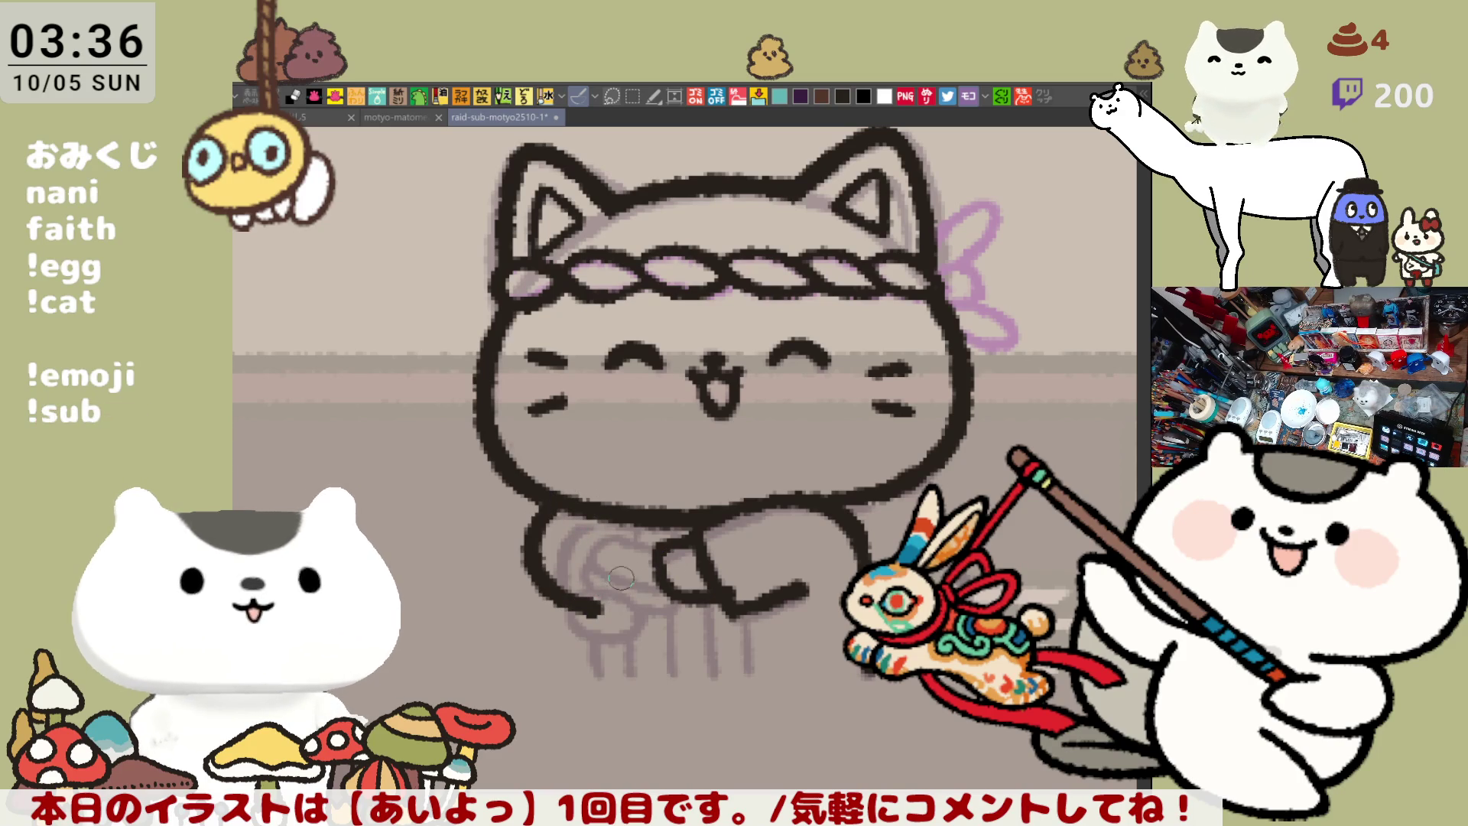
{"action": "key", "text": "ctrl+z"}
Ink the left arm outline, its inner fold and a darker inner arm line
{"action": "mouse_move", "coordinate": [563, 508]}
{"action": "left_mouse_down"}
{"action": "mouse_move", "coordinate": [535, 533]}
{"action": "mouse_move", "coordinate": [590, 615]}
{"action": "left_mouse_up"}
{"action": "mouse_move", "coordinate": [609, 535]}
{"action": "left_mouse_down"}
{"action": "mouse_move", "coordinate": [592, 583]}
{"action": "mouse_move", "coordinate": [665, 596]}
{"action": "left_mouse_up"}
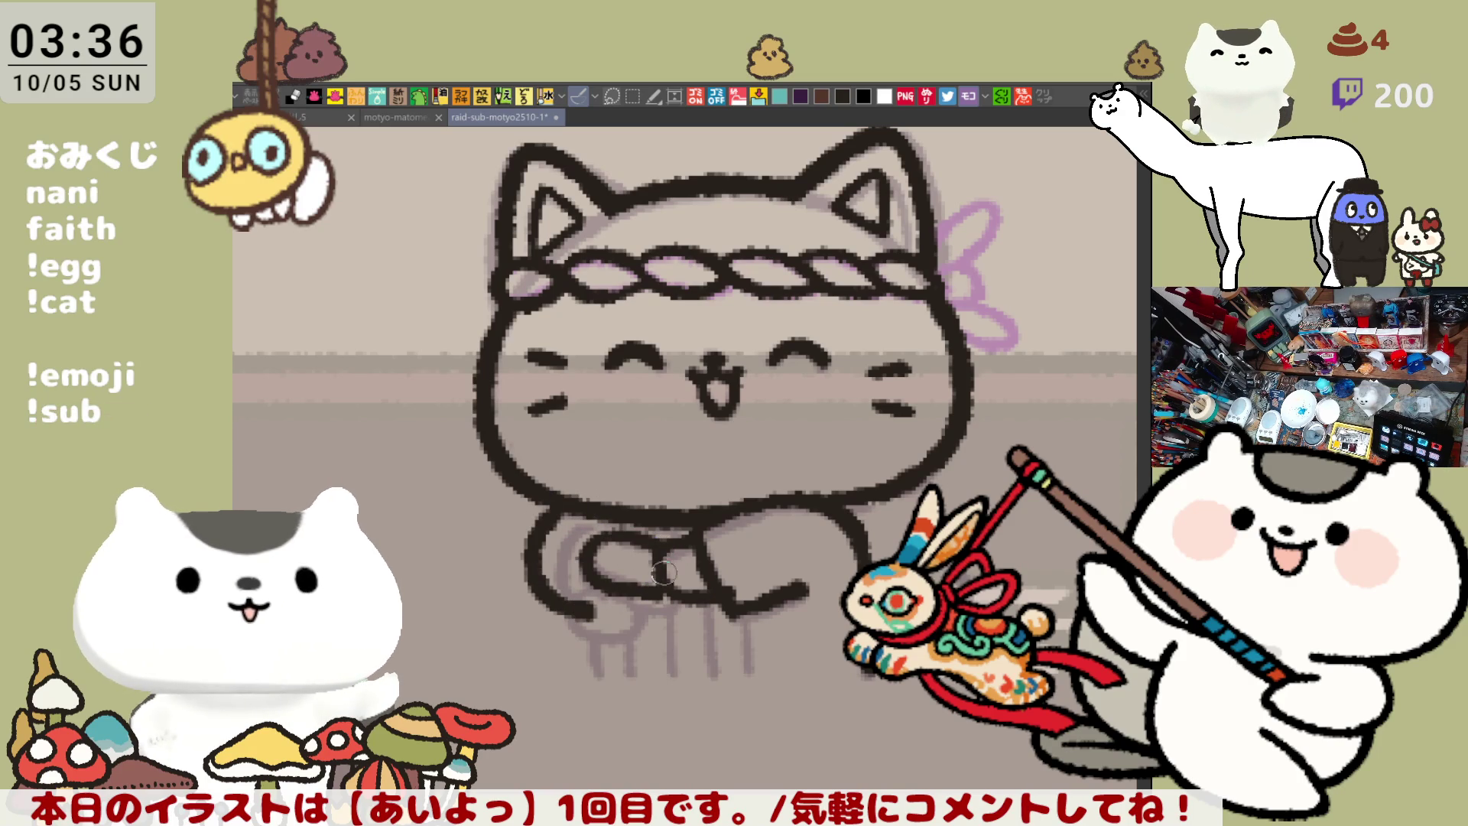
{"action": "left_click_drag", "start_coordinate": [585, 608], "coordinate": [575, 612]}
{"action": "left_click_drag", "start_coordinate": [585, 561], "coordinate": [575, 612]}
{"action": "key", "text": "ctrl+z"}
{"action": "left_click_drag", "start_coordinate": [593, 544], "coordinate": [578, 611]}
{"action": "key", "text": "ctrl+z"}
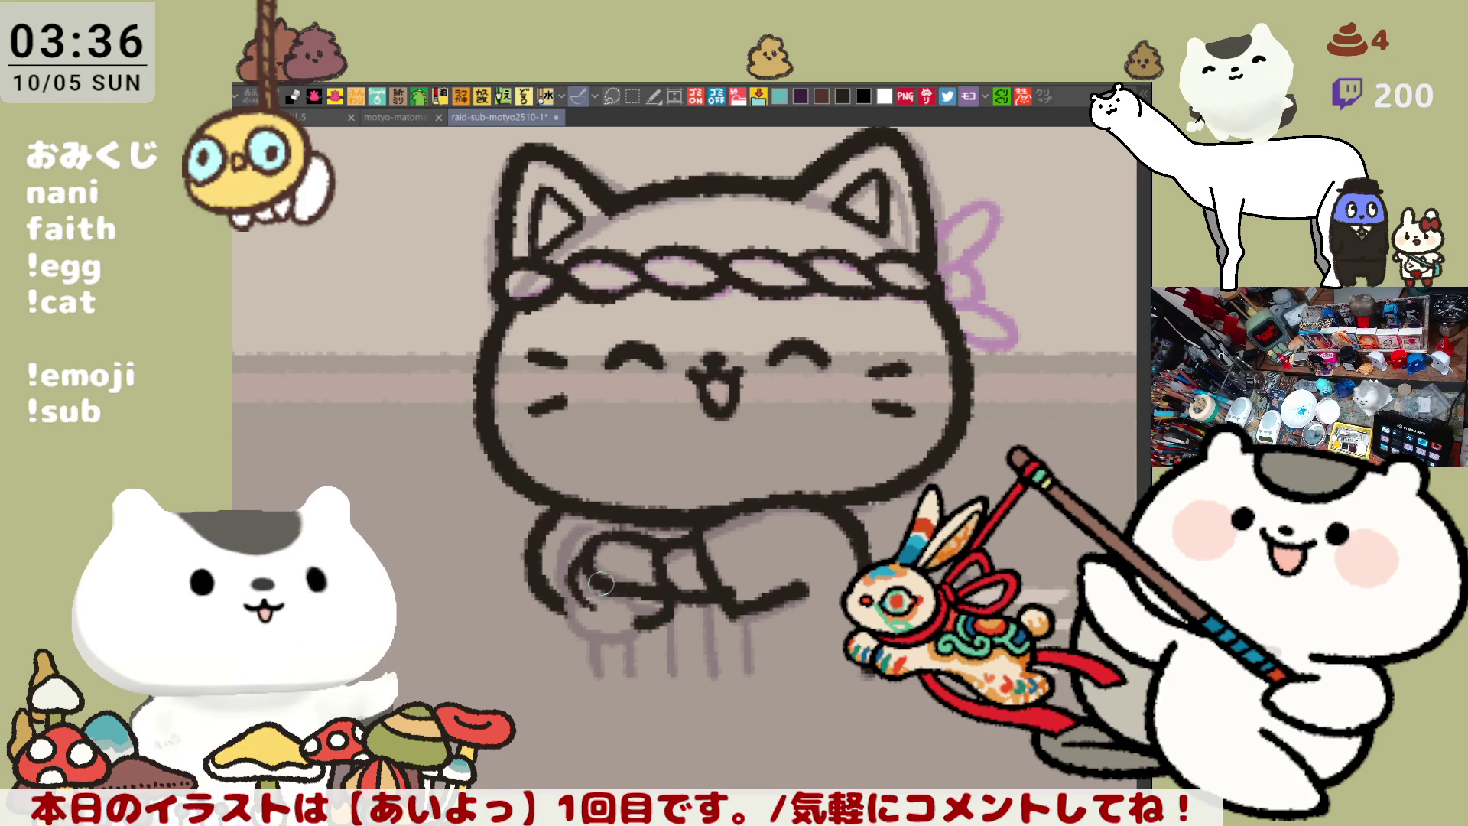
{"action": "left_click_drag", "start_coordinate": [573, 568], "coordinate": [587, 606]}
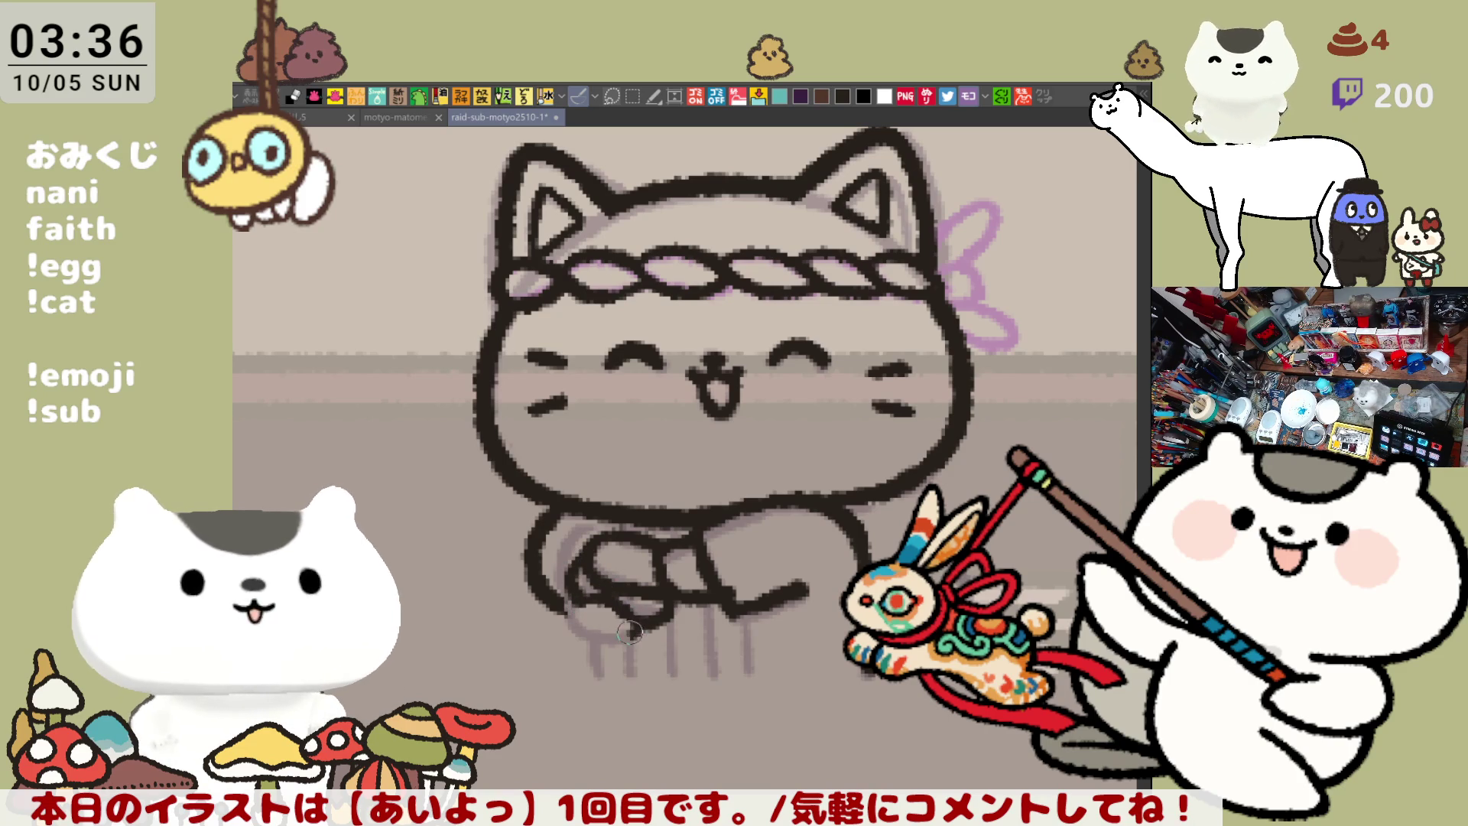
Ink the paw curve and two vertical leg lines beneath the paw
{"action": "mouse_move", "coordinate": [567, 601]}
{"action": "left_mouse_down"}
{"action": "mouse_move", "coordinate": [612, 650]}
{"action": "mouse_move", "coordinate": [645, 634]}
{"action": "mouse_move", "coordinate": [589, 624]}
{"action": "mouse_move", "coordinate": [634, 635]}
{"action": "left_mouse_up"}
{"action": "key", "text": "ctrl+z"}
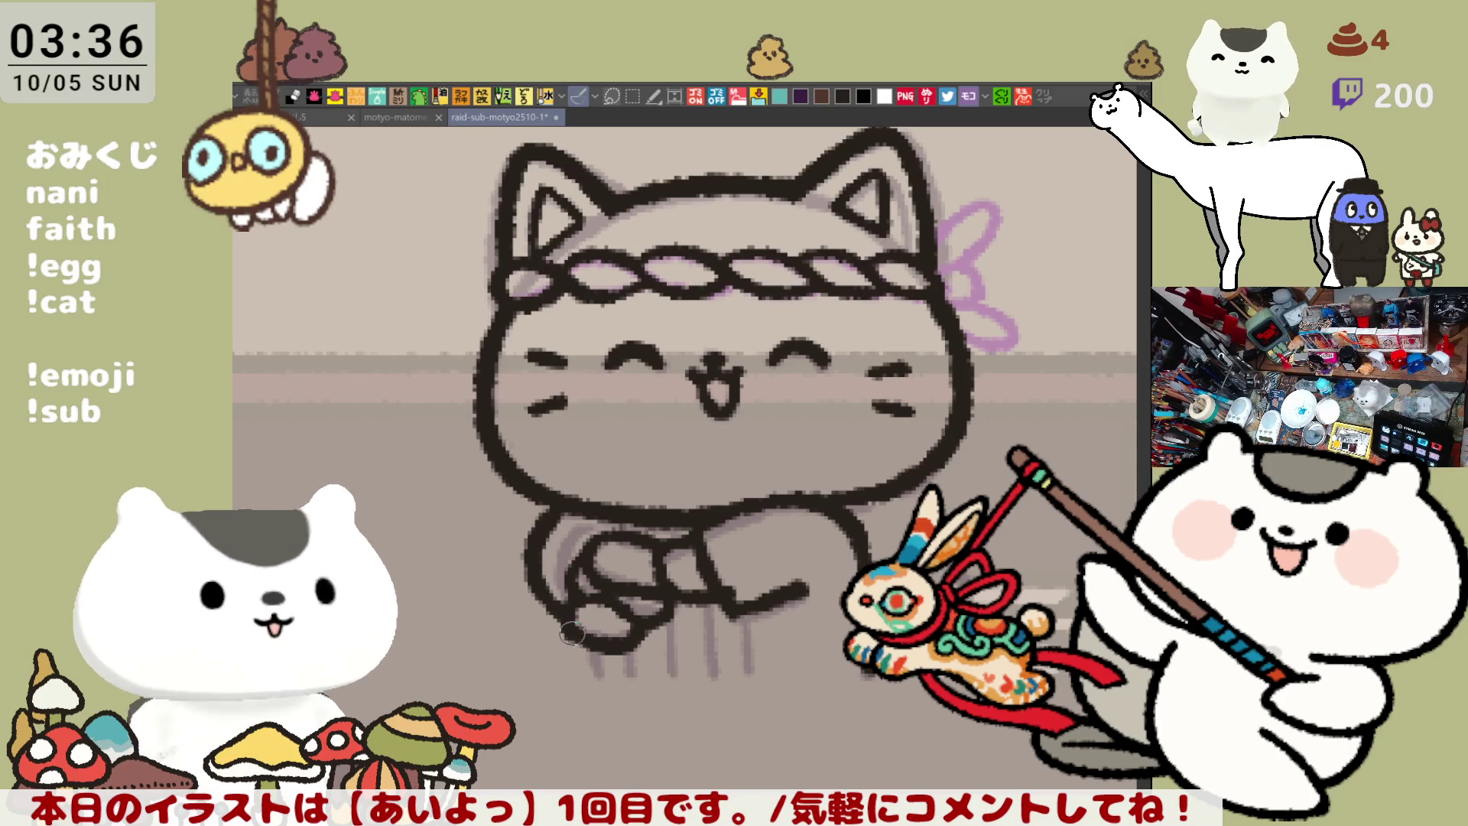
{"action": "left_click_drag", "start_coordinate": [575, 629], "coordinate": [571, 677]}
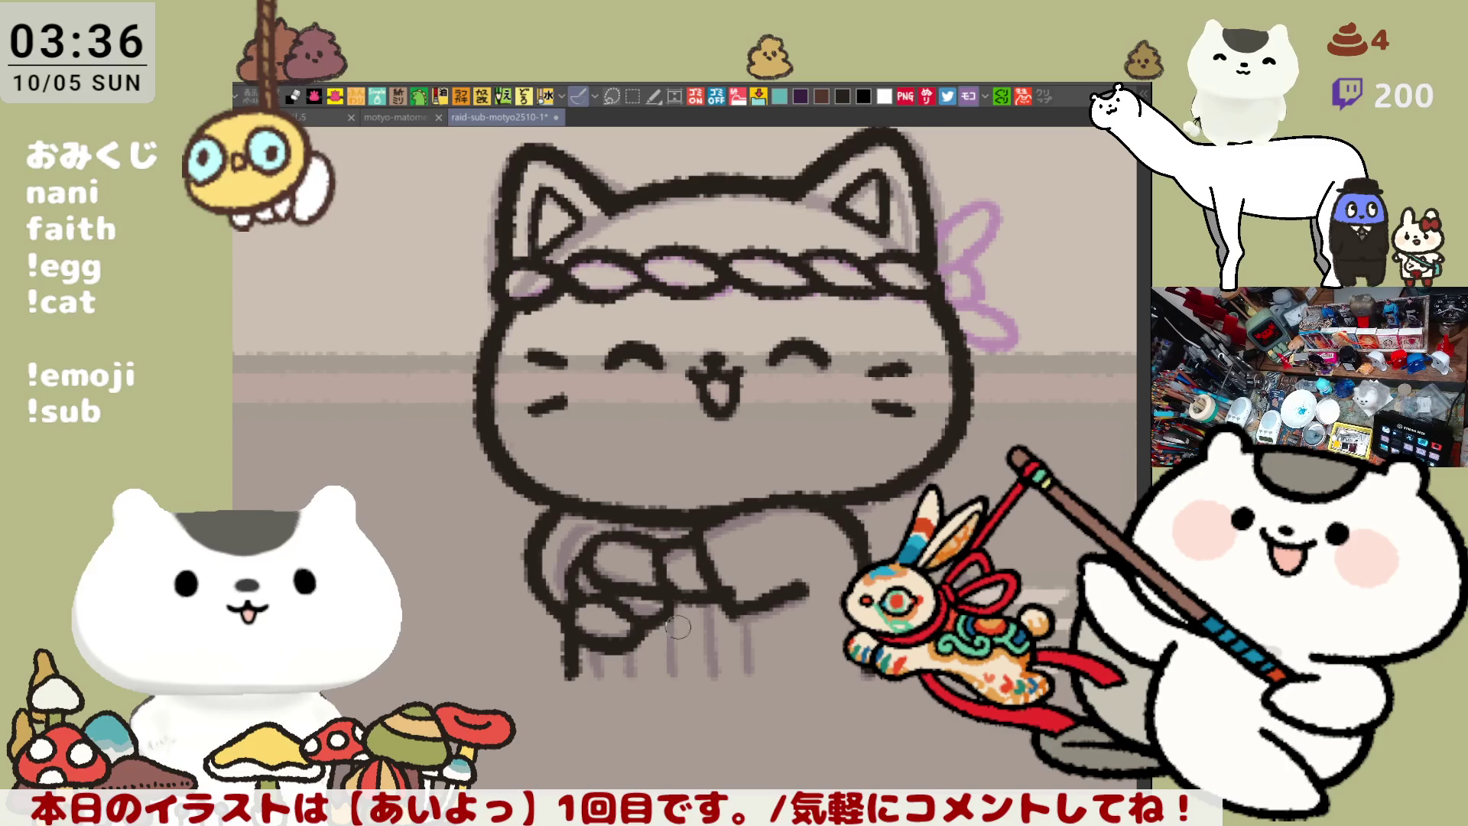
{"action": "left_click_drag", "start_coordinate": [657, 634], "coordinate": [656, 674]}
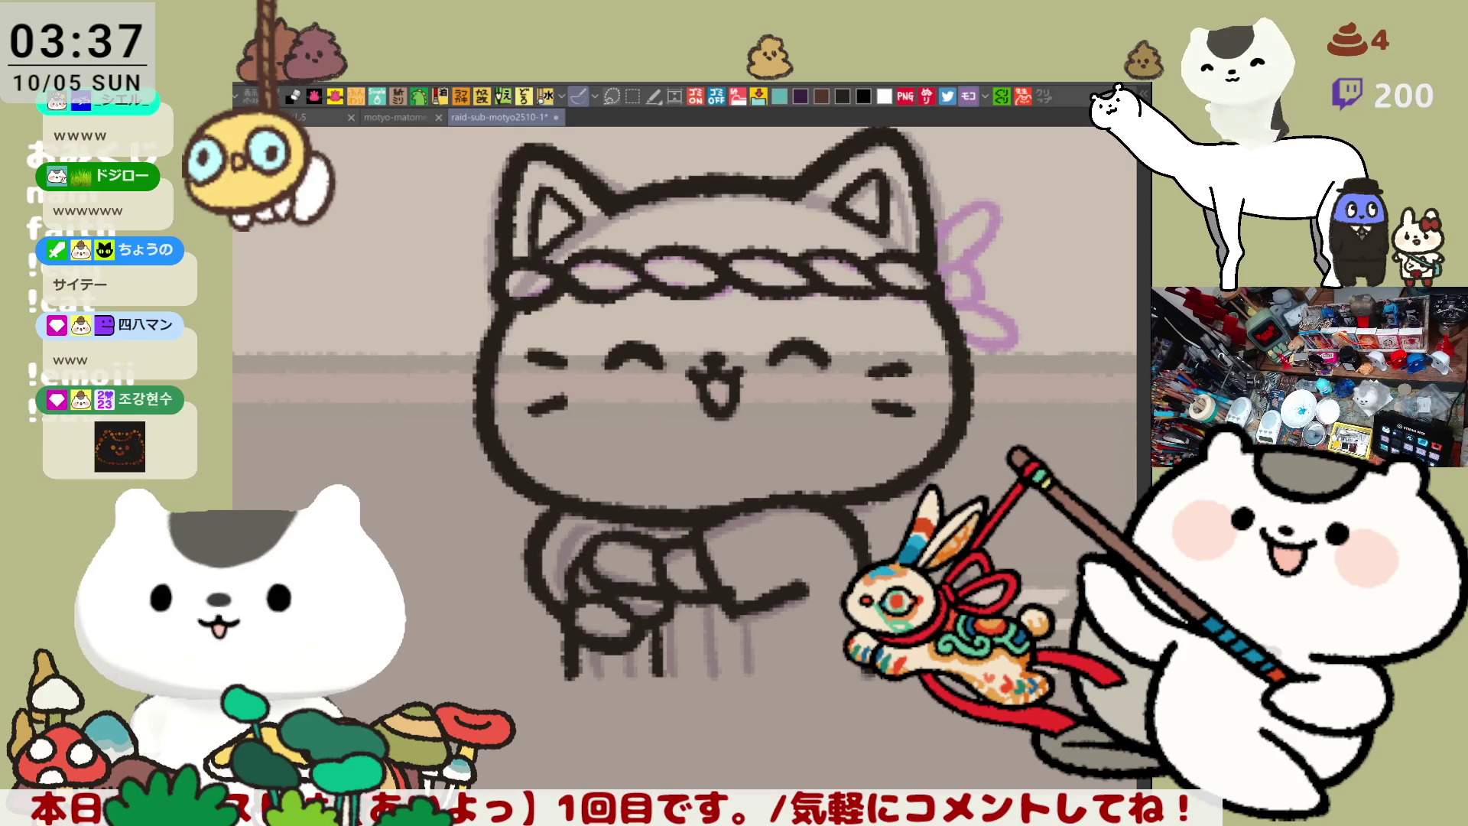
Ink two vertical leg lines under the robe, the right one reaching down to the hem
{"action": "left_click_drag", "start_coordinate": [752, 634], "coordinate": [793, 619]}
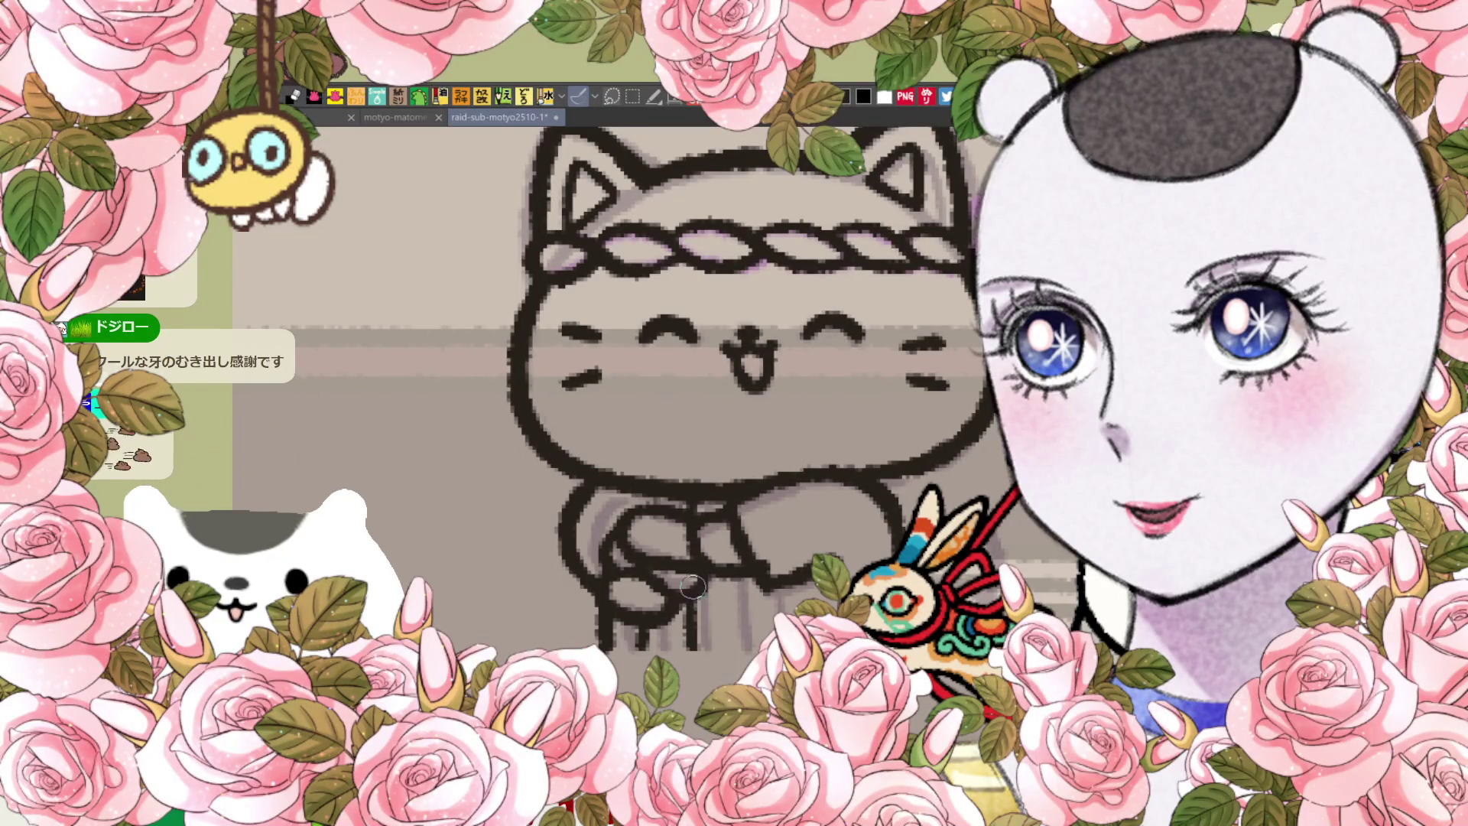
{"action": "left_click_drag", "start_coordinate": [746, 570], "coordinate": [745, 650]}
{"action": "key", "text": "ctrl+z"}
{"action": "left_click_drag", "start_coordinate": [742, 566], "coordinate": [744, 645]}
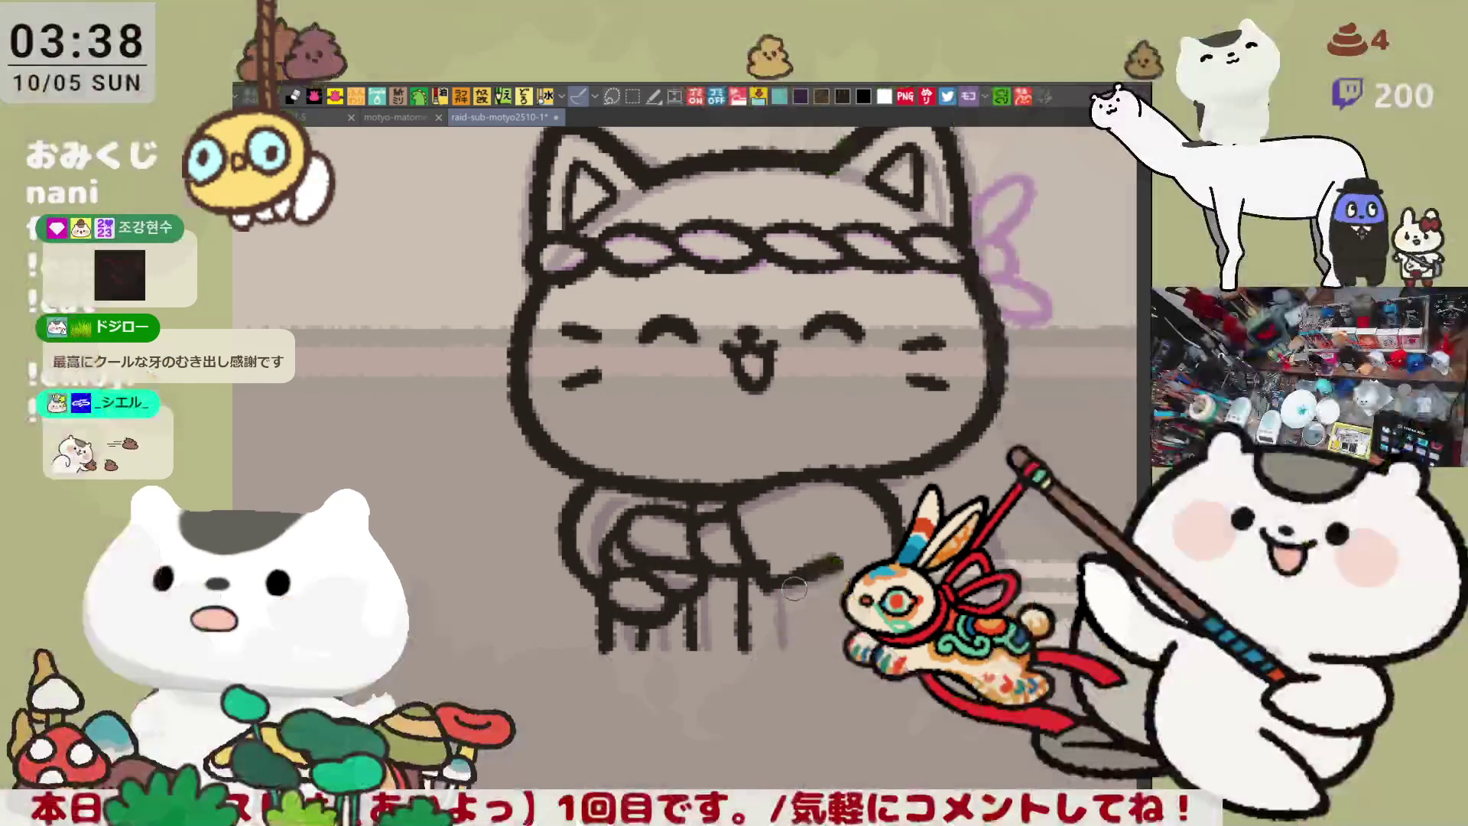
{"action": "left_click_drag", "start_coordinate": [795, 597], "coordinate": [794, 646]}
{"action": "key", "text": "ctrl+z"}
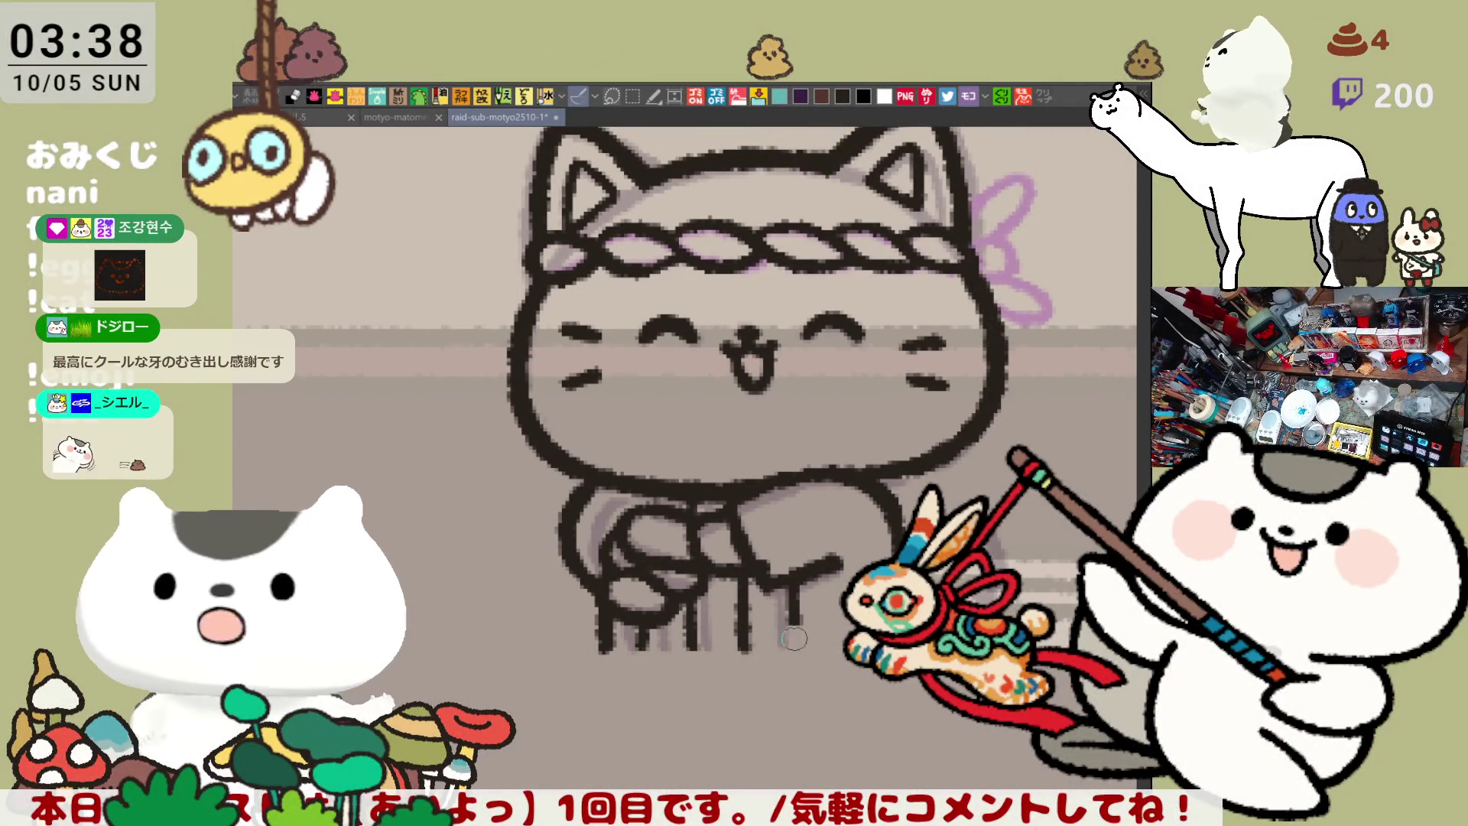
{"action": "key", "text": "ctrl+z"}
{"action": "left_click_drag", "start_coordinate": [795, 570], "coordinate": [795, 639]}
{"action": "left_click_drag", "start_coordinate": [795, 581], "coordinate": [796, 650]}
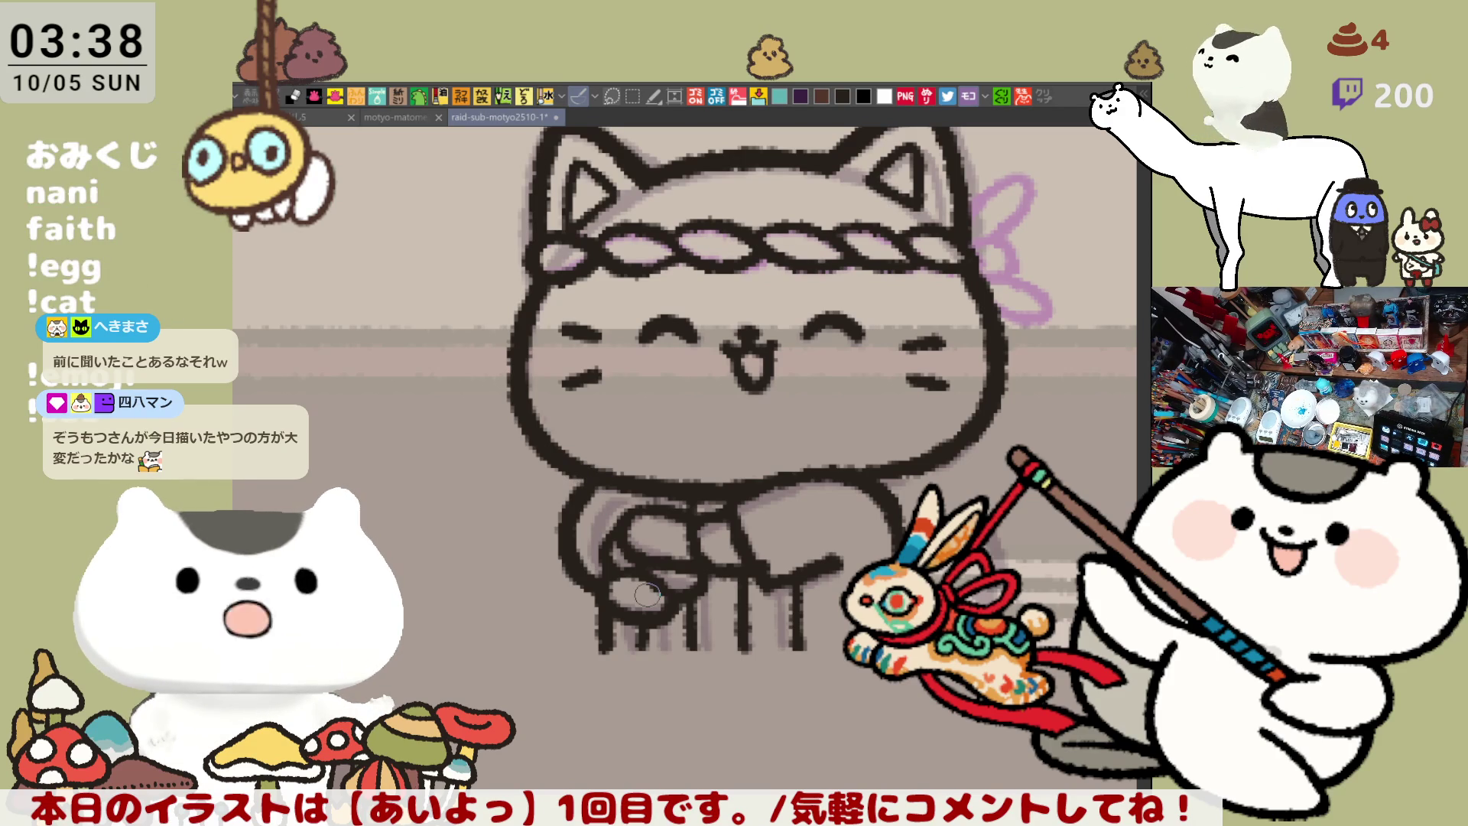
{"action": "left_click_drag", "start_coordinate": [975, 222], "coordinate": [826, 299]}
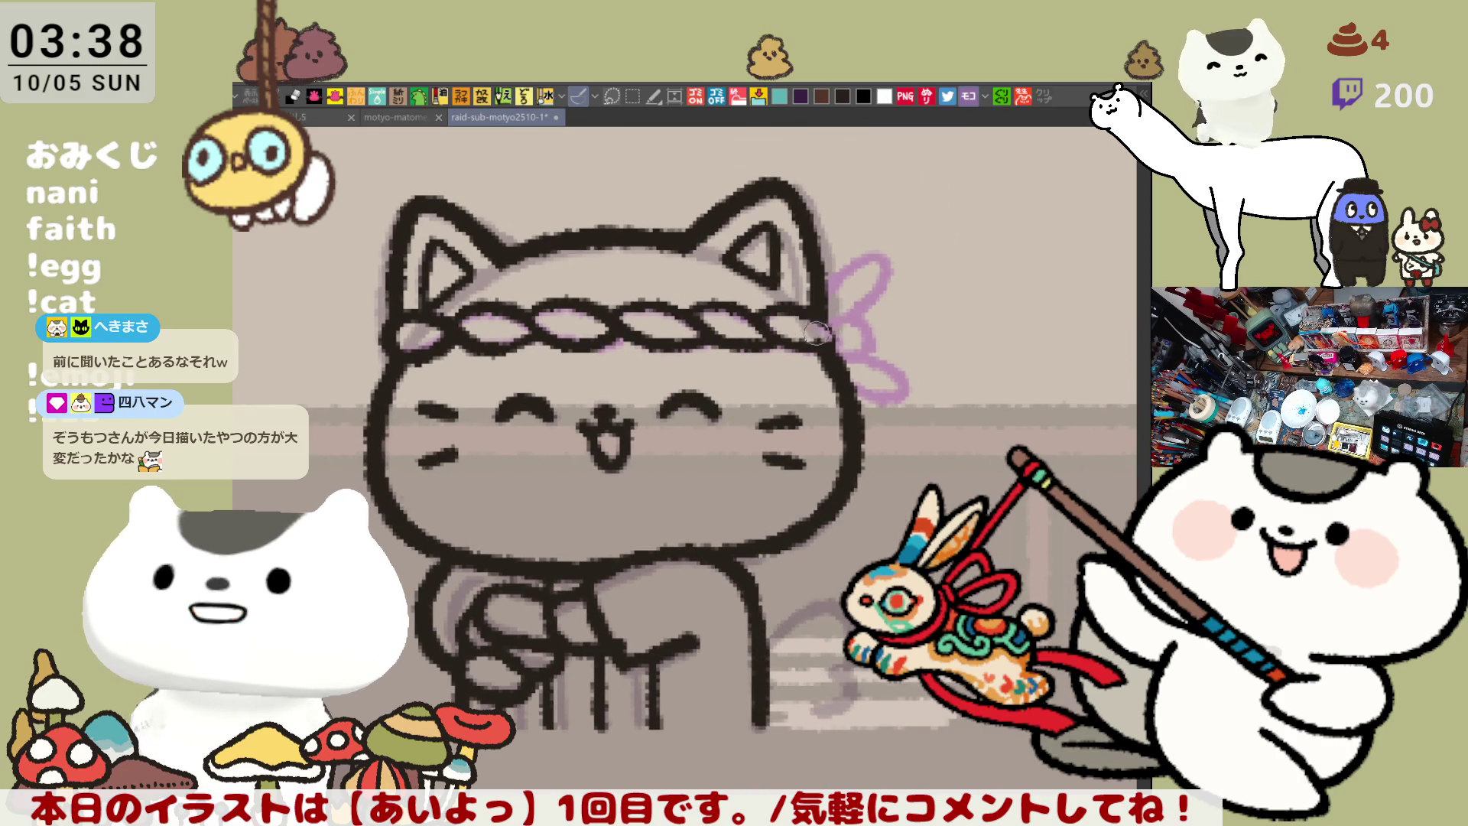
Ink the knot at the headband's right end and its lower ribbon loop
{"action": "mouse_move", "coordinate": [840, 324]}
{"action": "left_mouse_down"}
{"action": "mouse_move", "coordinate": [868, 336]}
{"action": "mouse_move", "coordinate": [842, 352]}
{"action": "mouse_move", "coordinate": [847, 260]}
{"action": "mouse_move", "coordinate": [842, 315]}
{"action": "mouse_move", "coordinate": [900, 371]}
{"action": "left_mouse_up"}
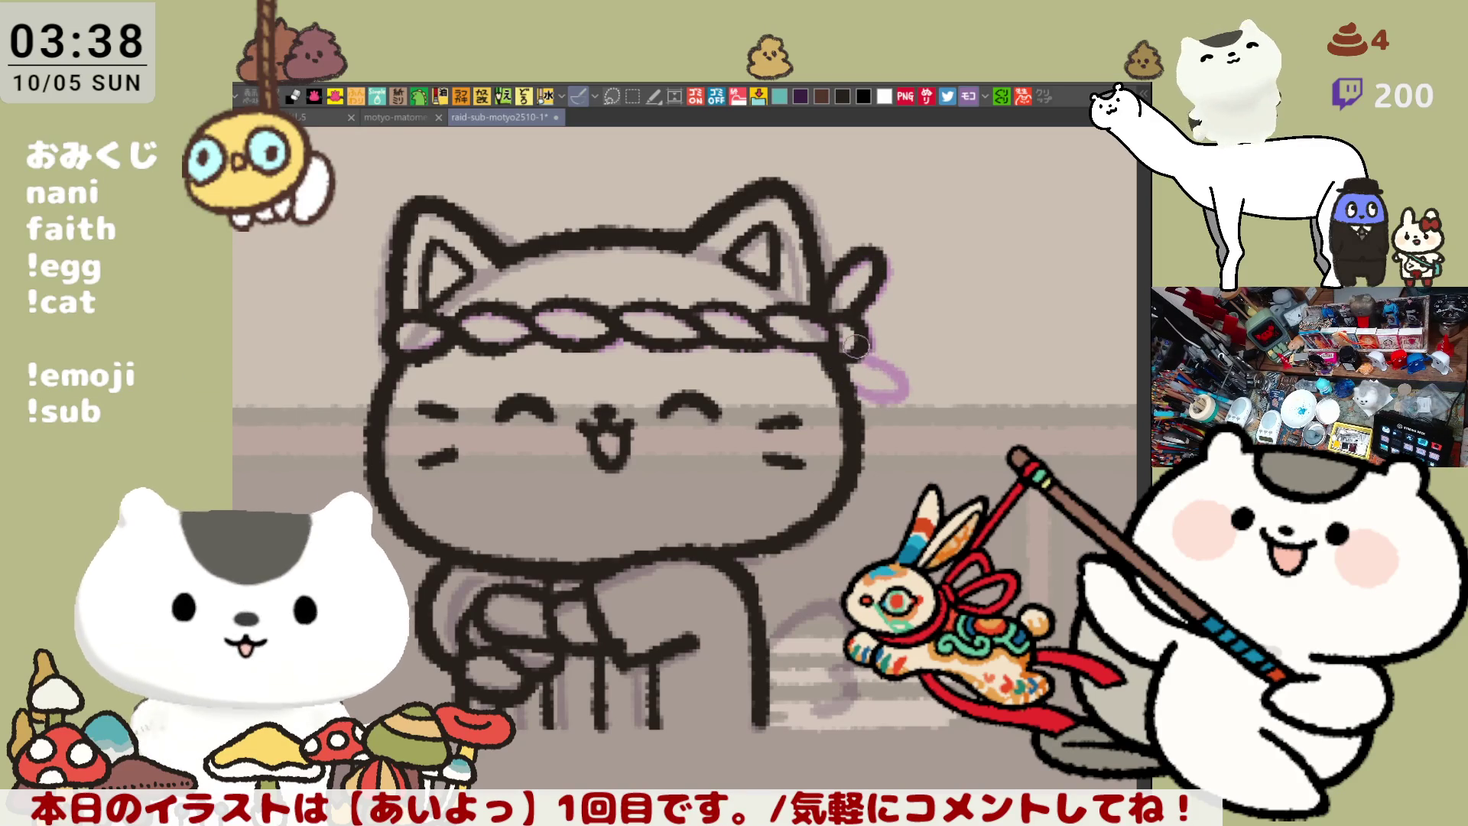
{"action": "key", "text": "ctrl+z"}
{"action": "left_click_drag", "start_coordinate": [860, 353], "coordinate": [891, 405]}
{"action": "key", "text": "ctrl+z"}
{"action": "left_click_drag", "start_coordinate": [856, 353], "coordinate": [853, 392]}
{"action": "scroll", "coordinate": [774, 532], "scroll_direction": "down", "scroll_amount": 3}
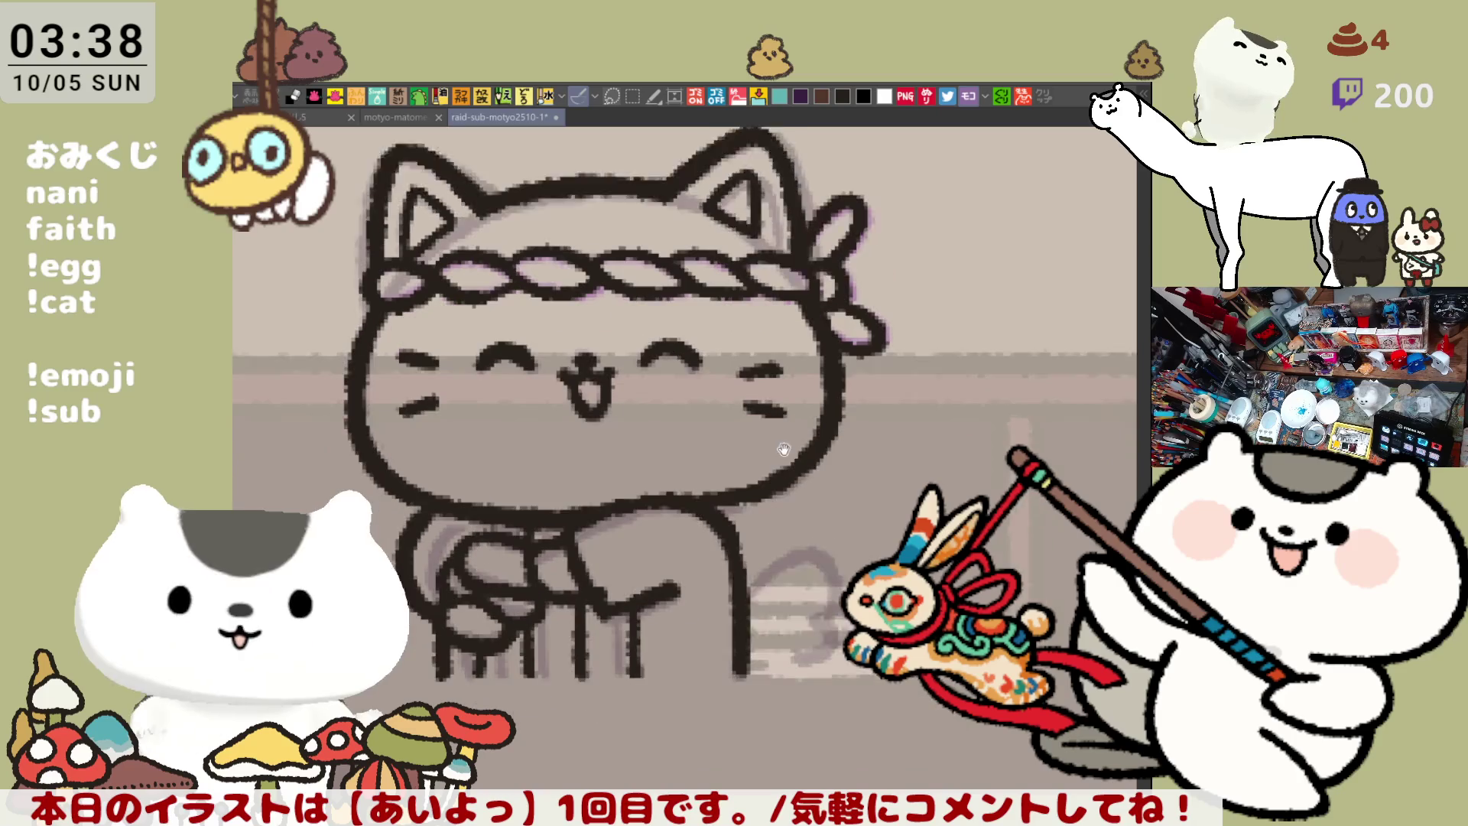
Ink the cat's curled tail, redrawing the inner tail line down to its base
{"action": "mouse_move", "coordinate": [742, 589]}
{"action": "left_mouse_down"}
{"action": "mouse_move", "coordinate": [763, 459]}
{"action": "mouse_move", "coordinate": [816, 489]}
{"action": "mouse_move", "coordinate": [744, 493]}
{"action": "mouse_move", "coordinate": [822, 490]}
{"action": "mouse_move", "coordinate": [773, 585]}
{"action": "left_mouse_up"}
{"action": "key", "text": "ctrl+z"}
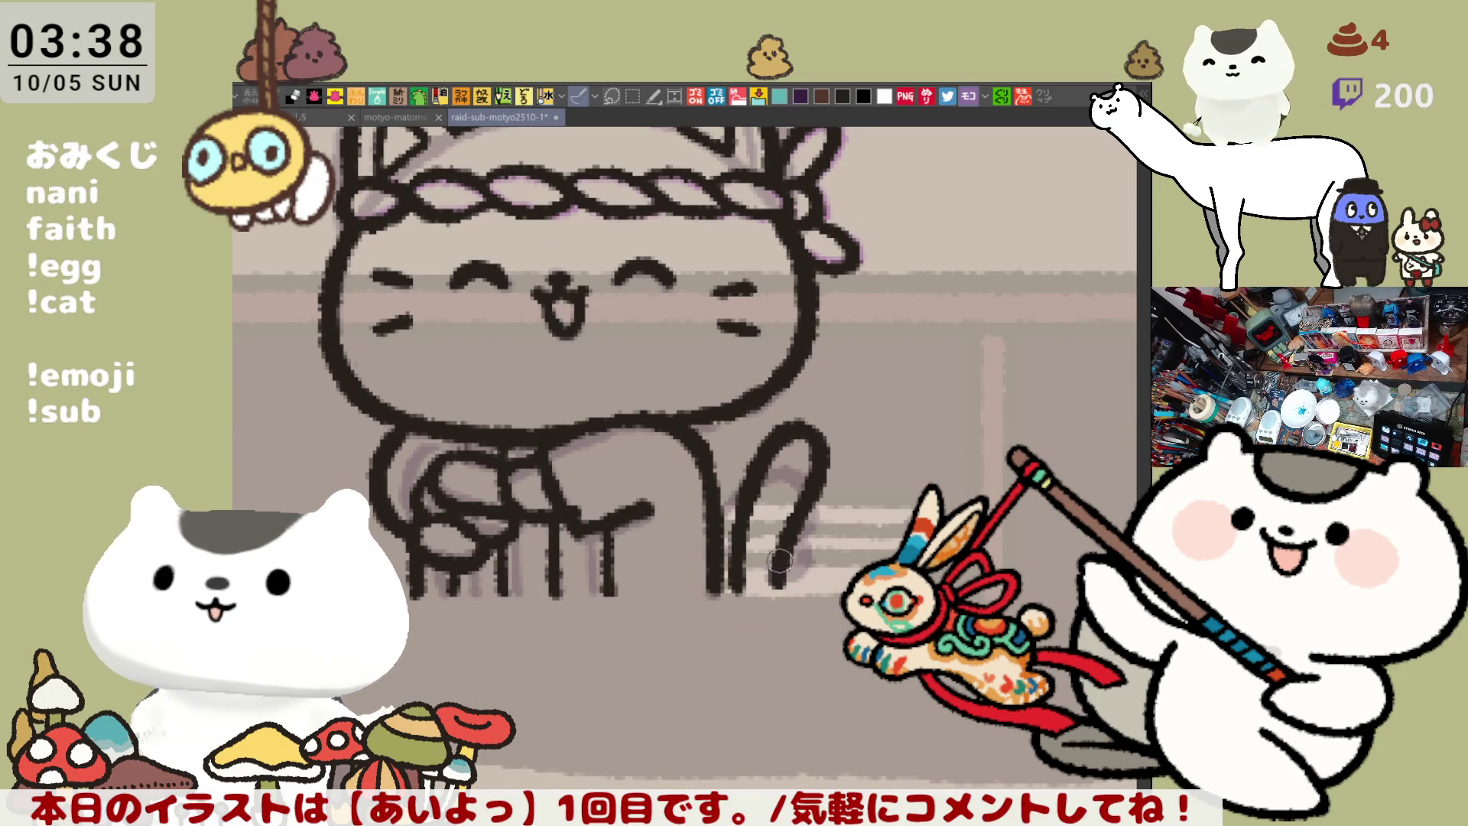
{"action": "key", "text": "ctrl+z"}
{"action": "left_click_drag", "start_coordinate": [748, 497], "coordinate": [736, 593]}
{"action": "key", "text": "ctrl+z"}
{"action": "left_click_drag", "start_coordinate": [750, 506], "coordinate": [741, 581]}
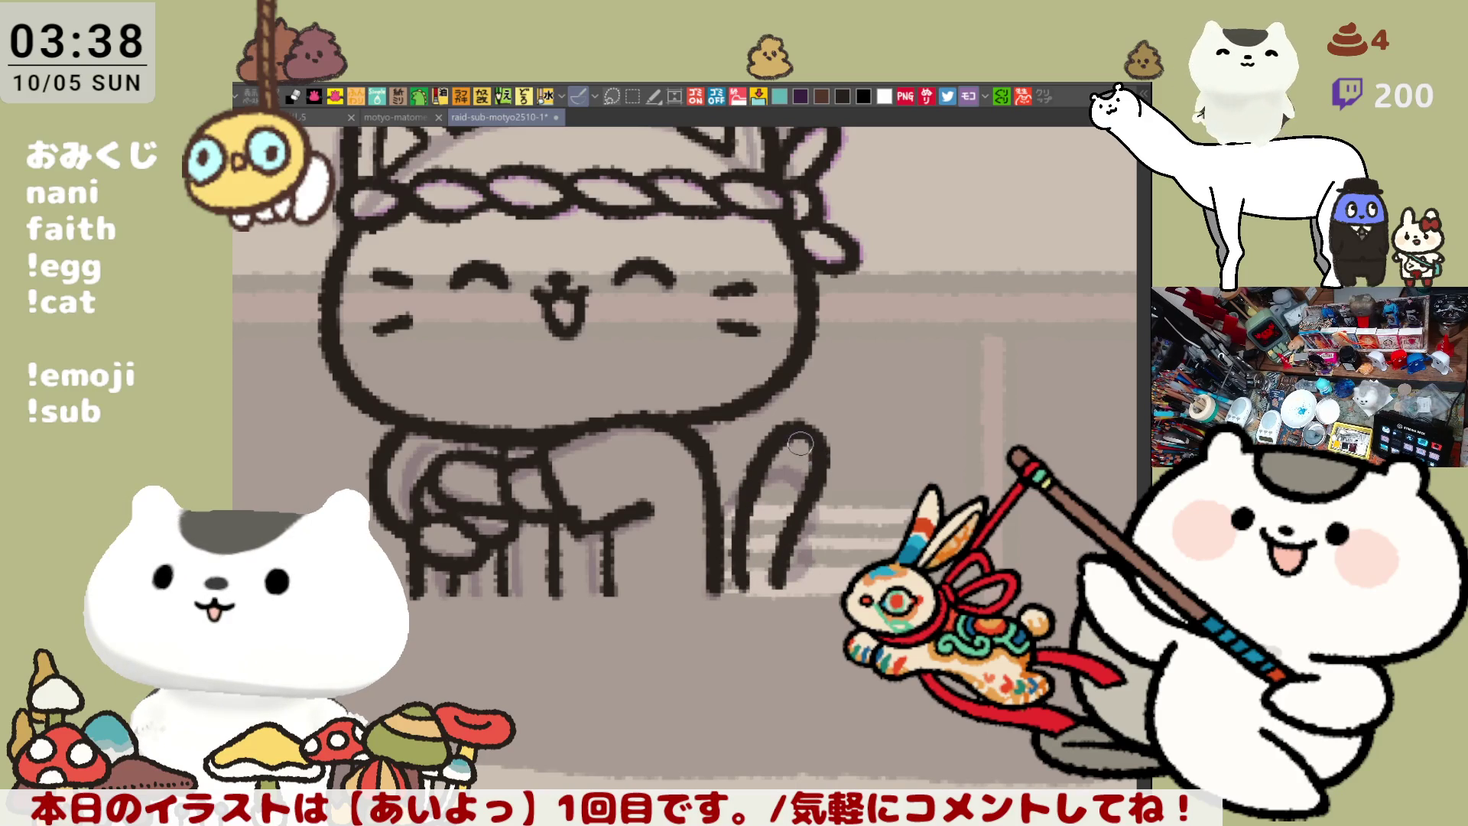
{"action": "left_click_drag", "start_coordinate": [766, 395], "coordinate": [812, 470]}
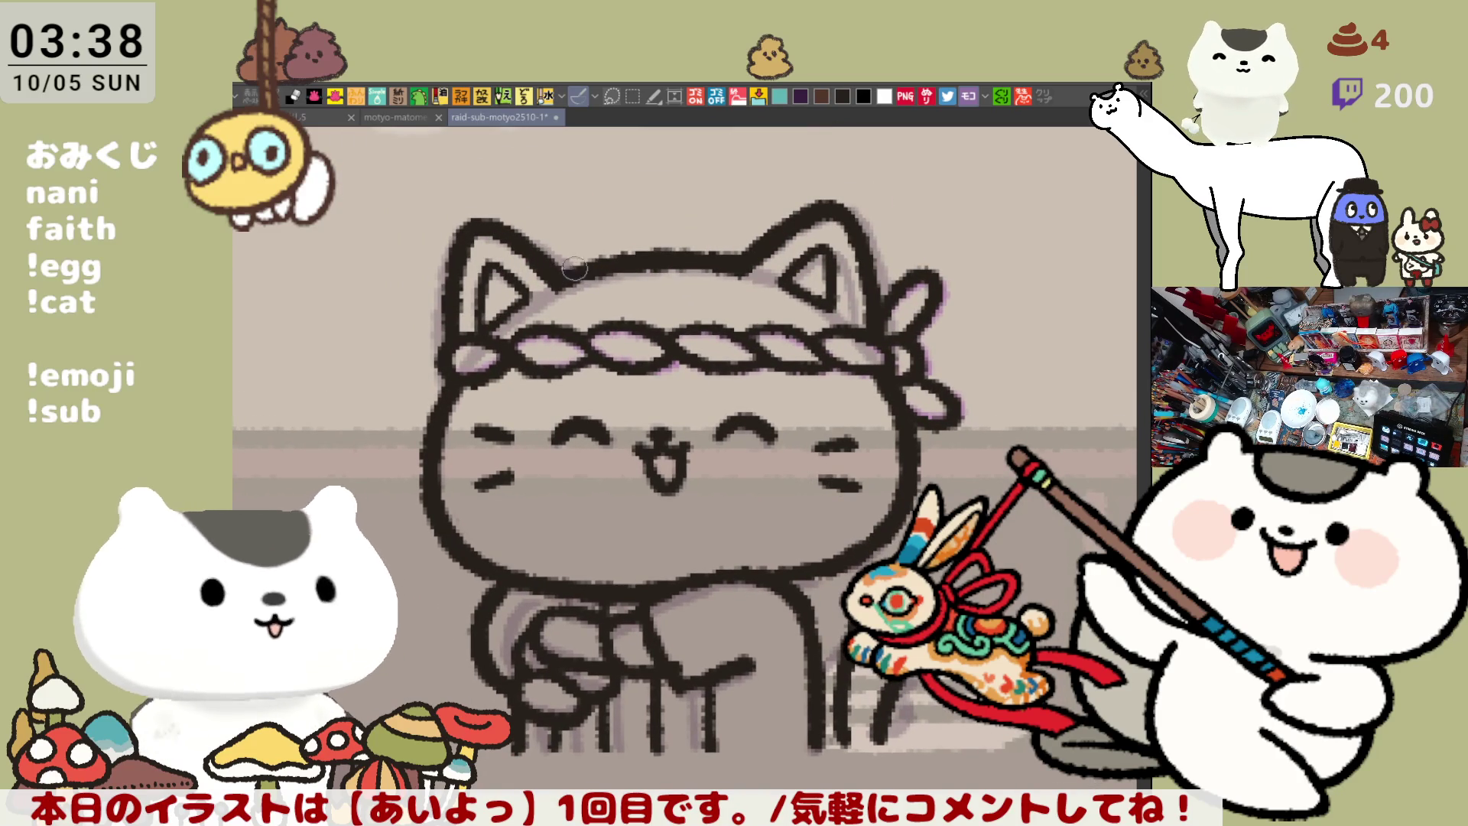
{"action": "scroll", "coordinate": [738, 329], "scroll_direction": "right", "scroll_amount": 3}
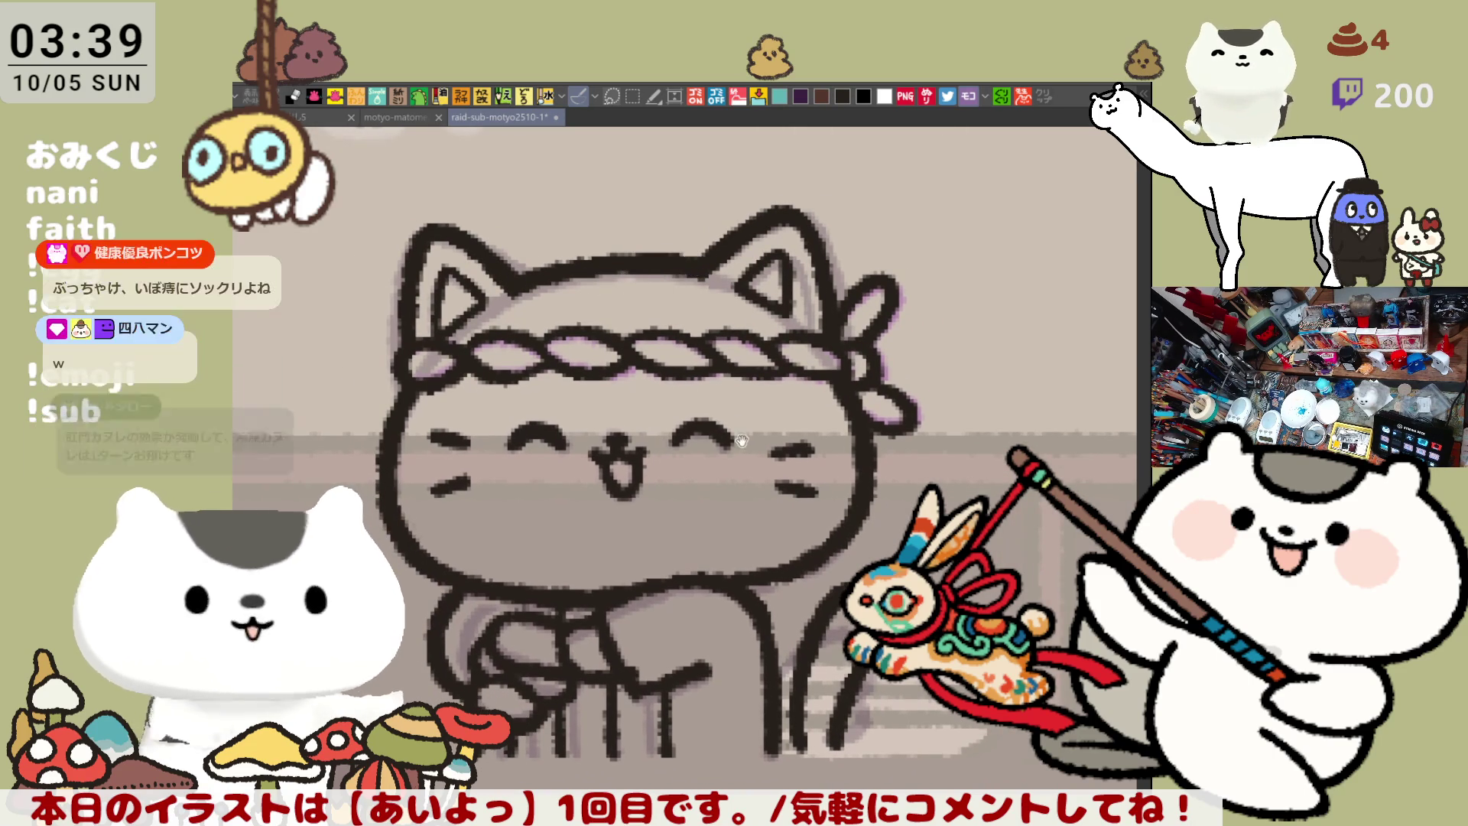
{"action": "scroll", "coordinate": [696, 269], "scroll_direction": "down", "scroll_amount": 2}
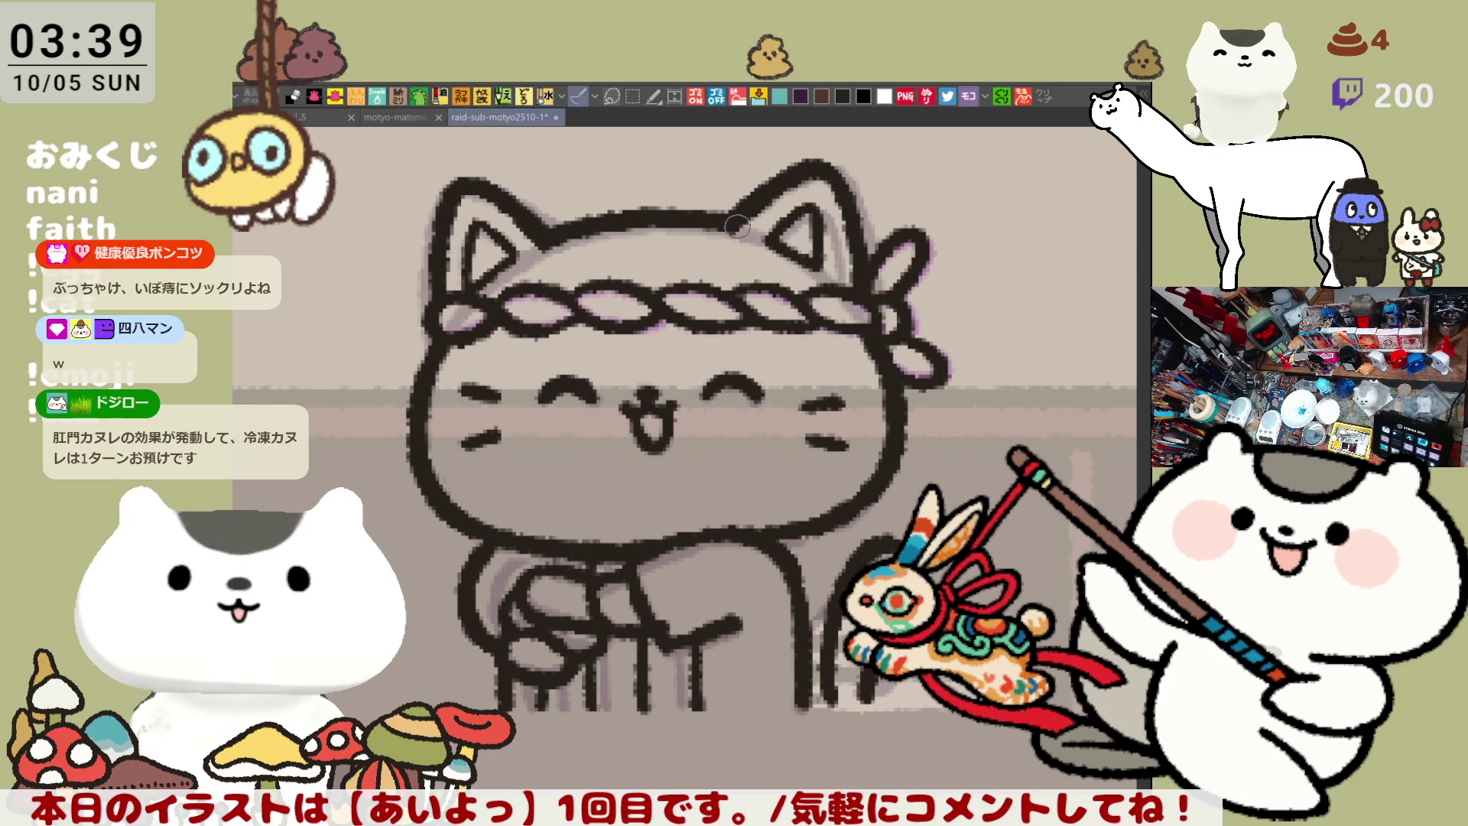
{"action": "mouse_move", "coordinate": [688, 294]}
{"action": "left_mouse_down"}
{"action": "mouse_move", "coordinate": [624, 280]}
{"action": "mouse_move", "coordinate": [685, 264]}
{"action": "left_mouse_up"}
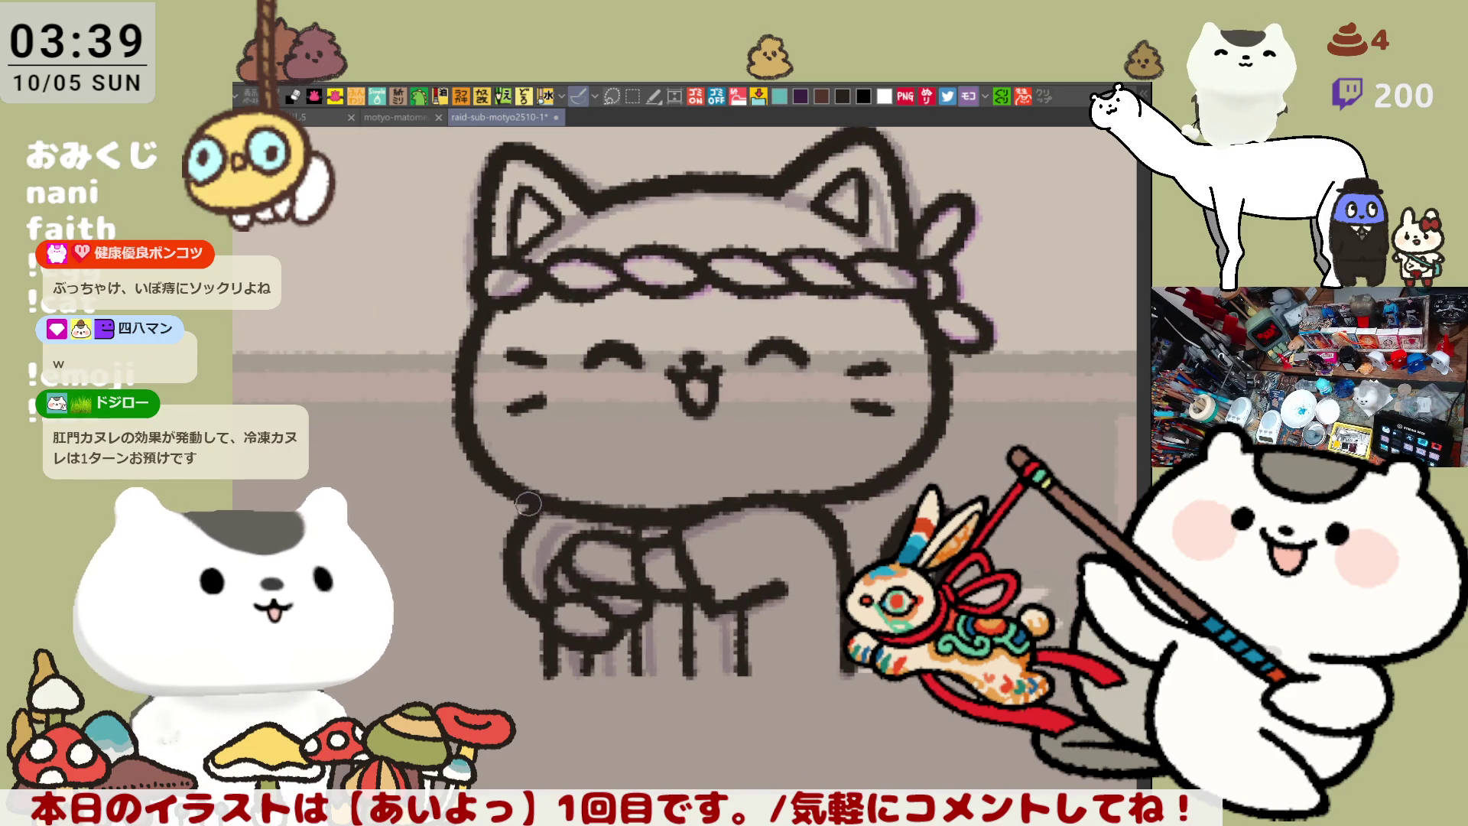
{"action": "mouse_move", "coordinate": [531, 508]}
{"action": "left_mouse_down"}
{"action": "mouse_move", "coordinate": [474, 368]}
{"action": "mouse_move", "coordinate": [443, 359]}
{"action": "mouse_move", "coordinate": [474, 436]}
{"action": "left_mouse_up"}
{"action": "mouse_move", "coordinate": [777, 505]}
{"action": "left_mouse_down"}
{"action": "mouse_move", "coordinate": [834, 528]}
{"action": "mouse_move", "coordinate": [942, 462]}
{"action": "left_mouse_up"}
{"action": "left_click_drag", "start_coordinate": [842, 459], "coordinate": [879, 520]}
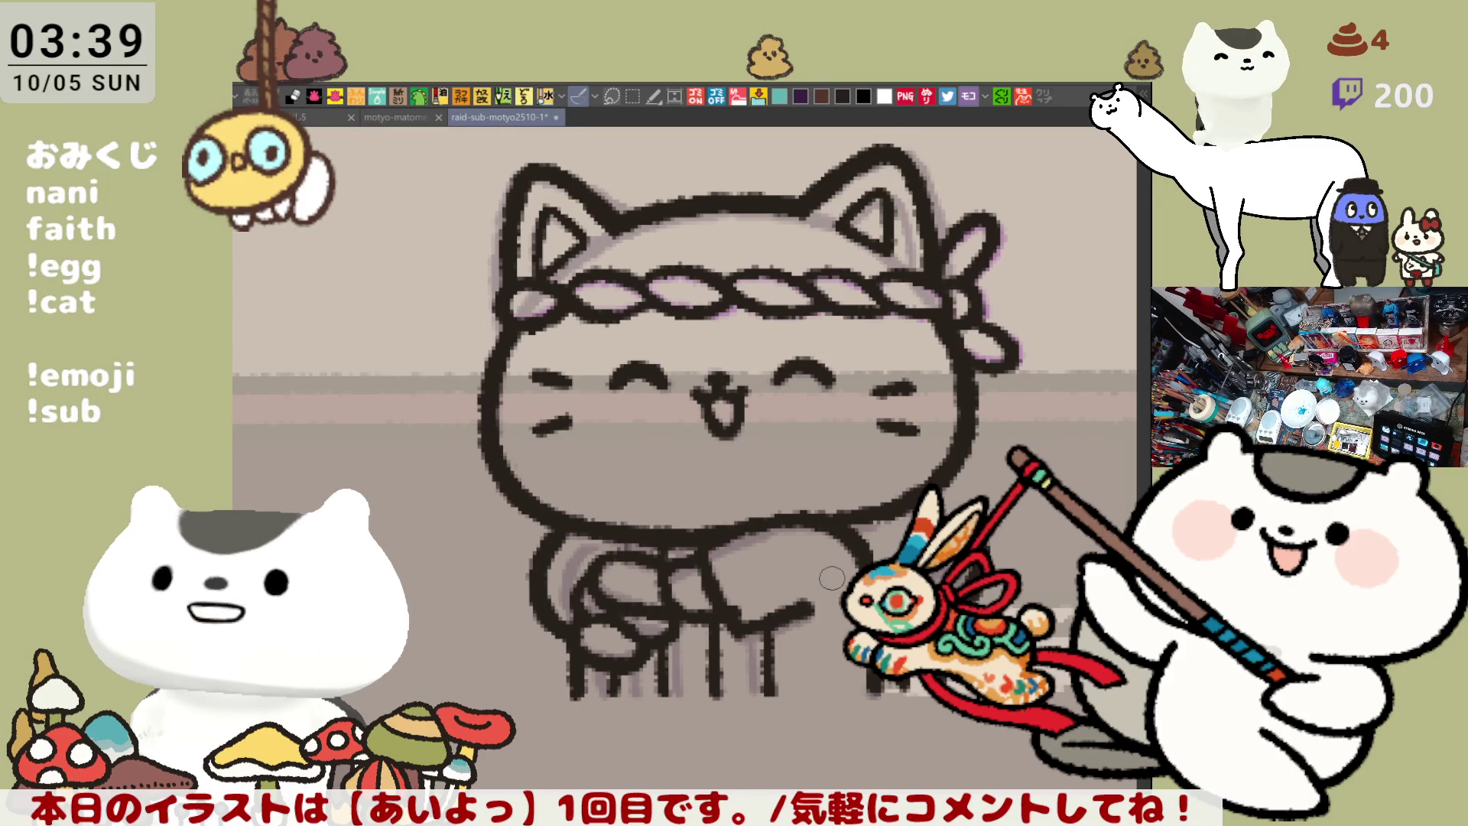
{"action": "left_click_drag", "start_coordinate": [824, 564], "coordinate": [790, 498]}
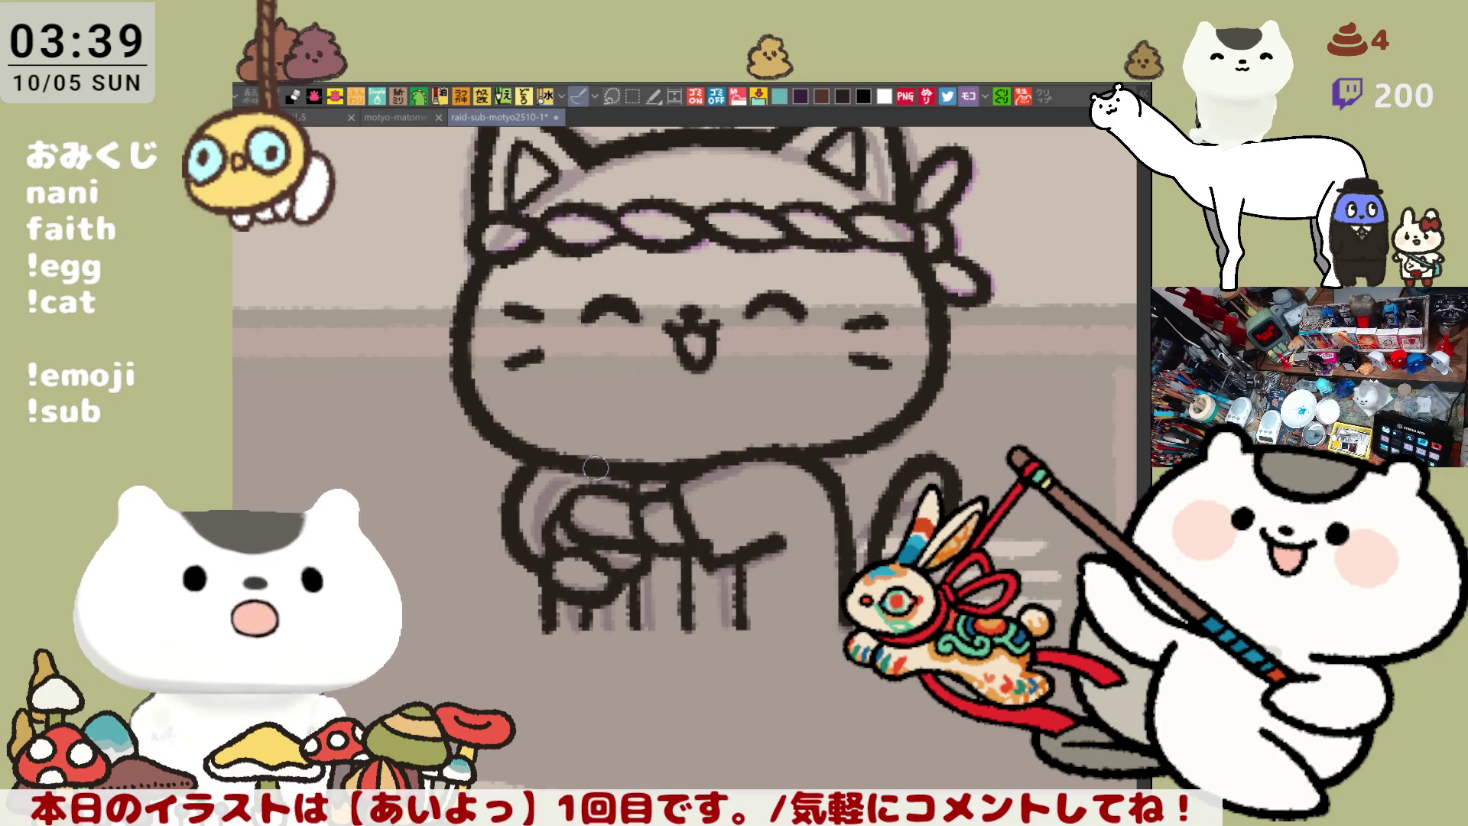
{"action": "left_click_drag", "start_coordinate": [733, 569], "coordinate": [742, 640]}
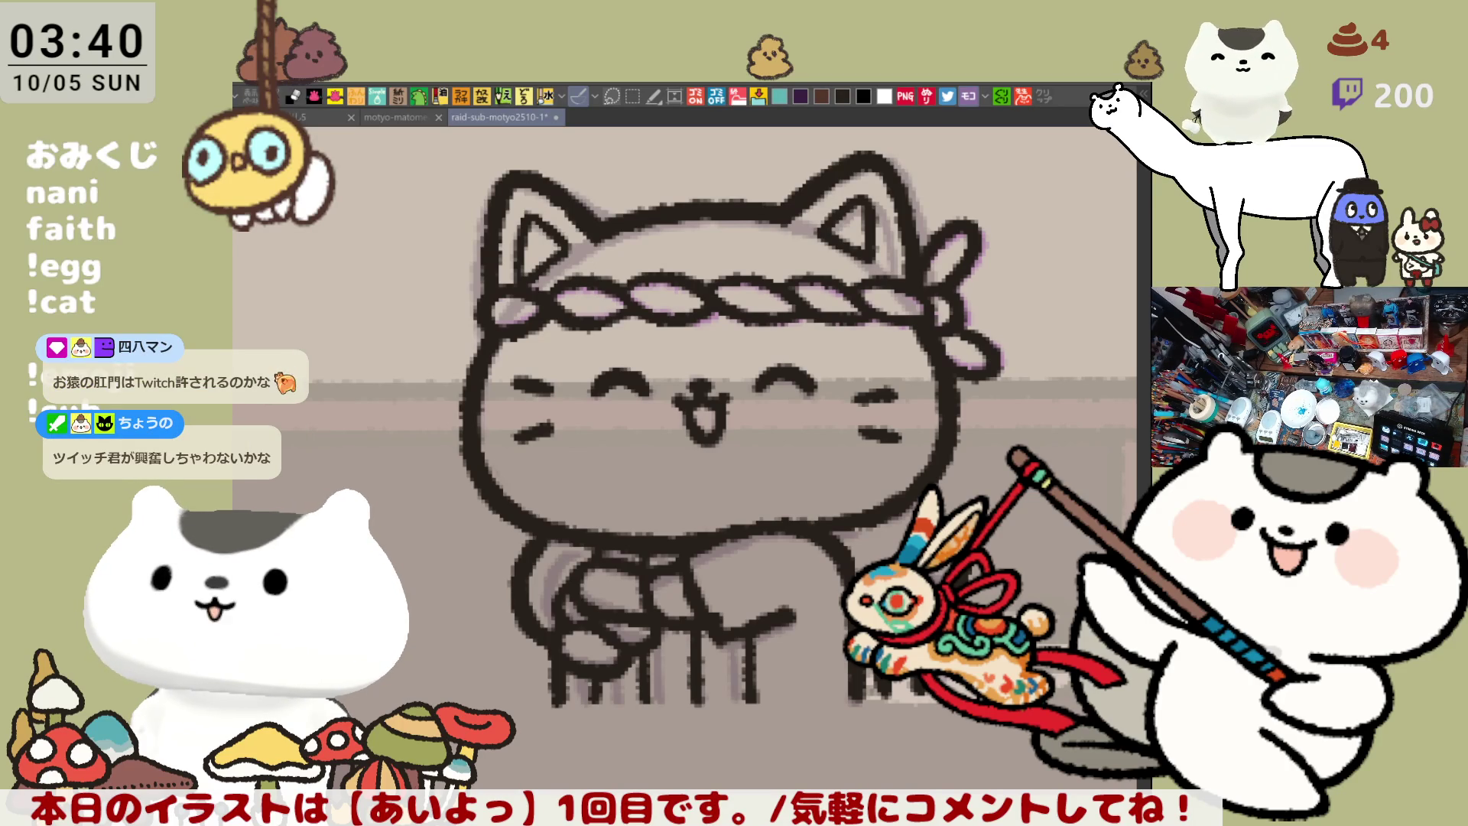
Pan, mirror and rotate the canvas view until the area below the cat is level
{"action": "left_click_drag", "start_coordinate": [624, 211], "coordinate": [724, 195]}
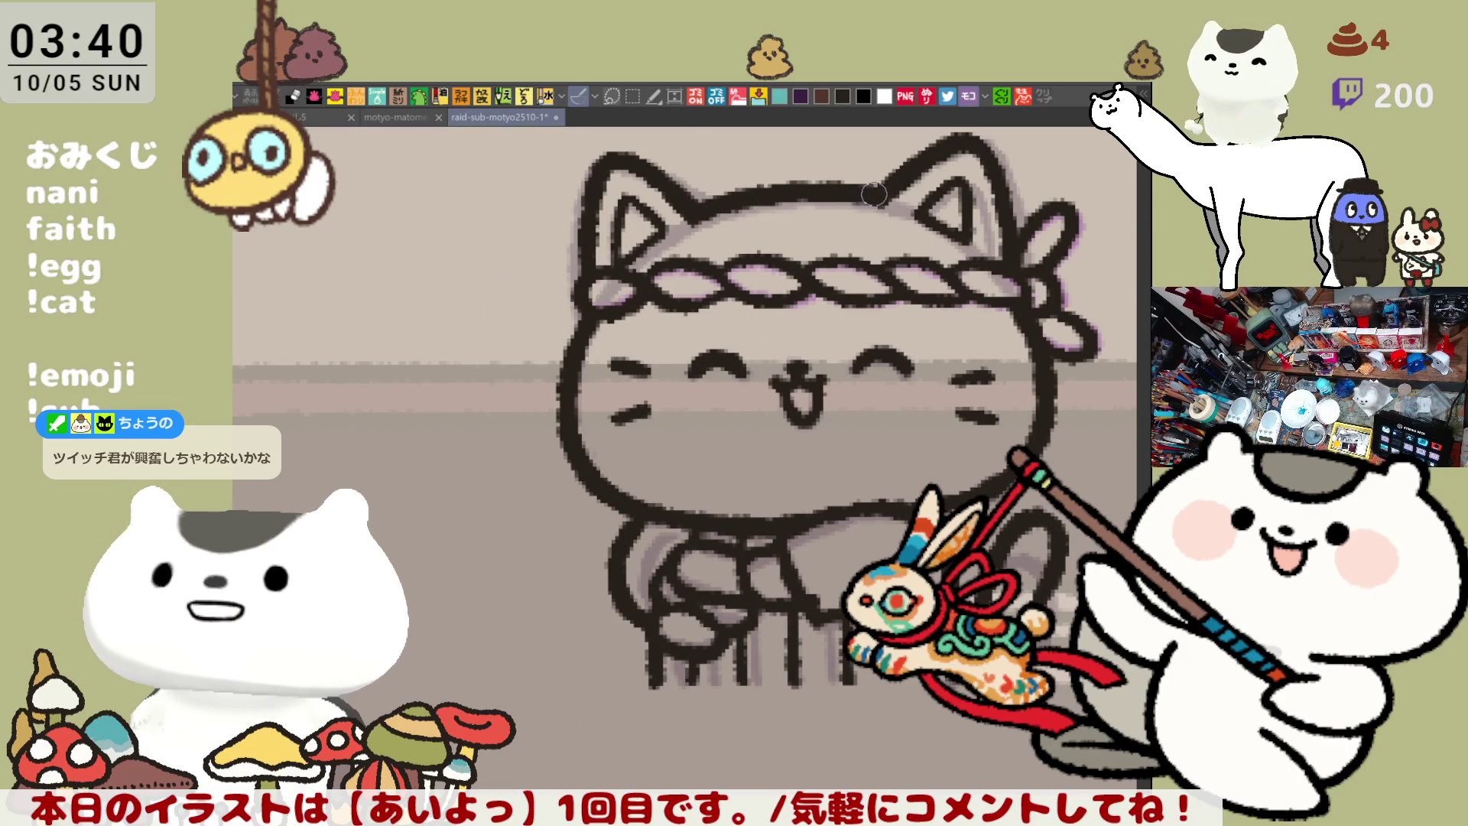
{"action": "left_click_drag", "start_coordinate": [867, 362], "coordinate": [725, 377]}
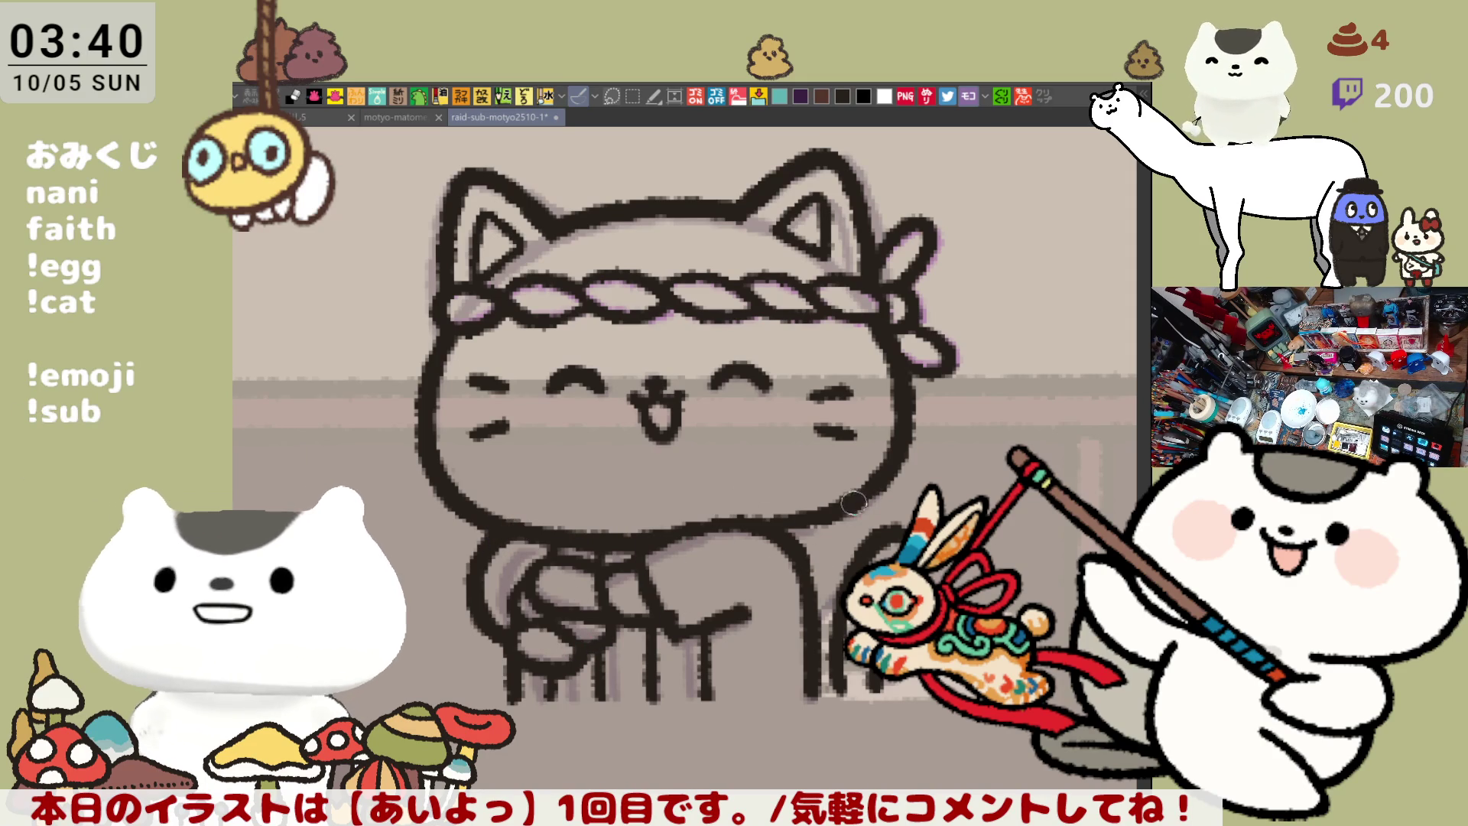
{"action": "key", "text": "h"}
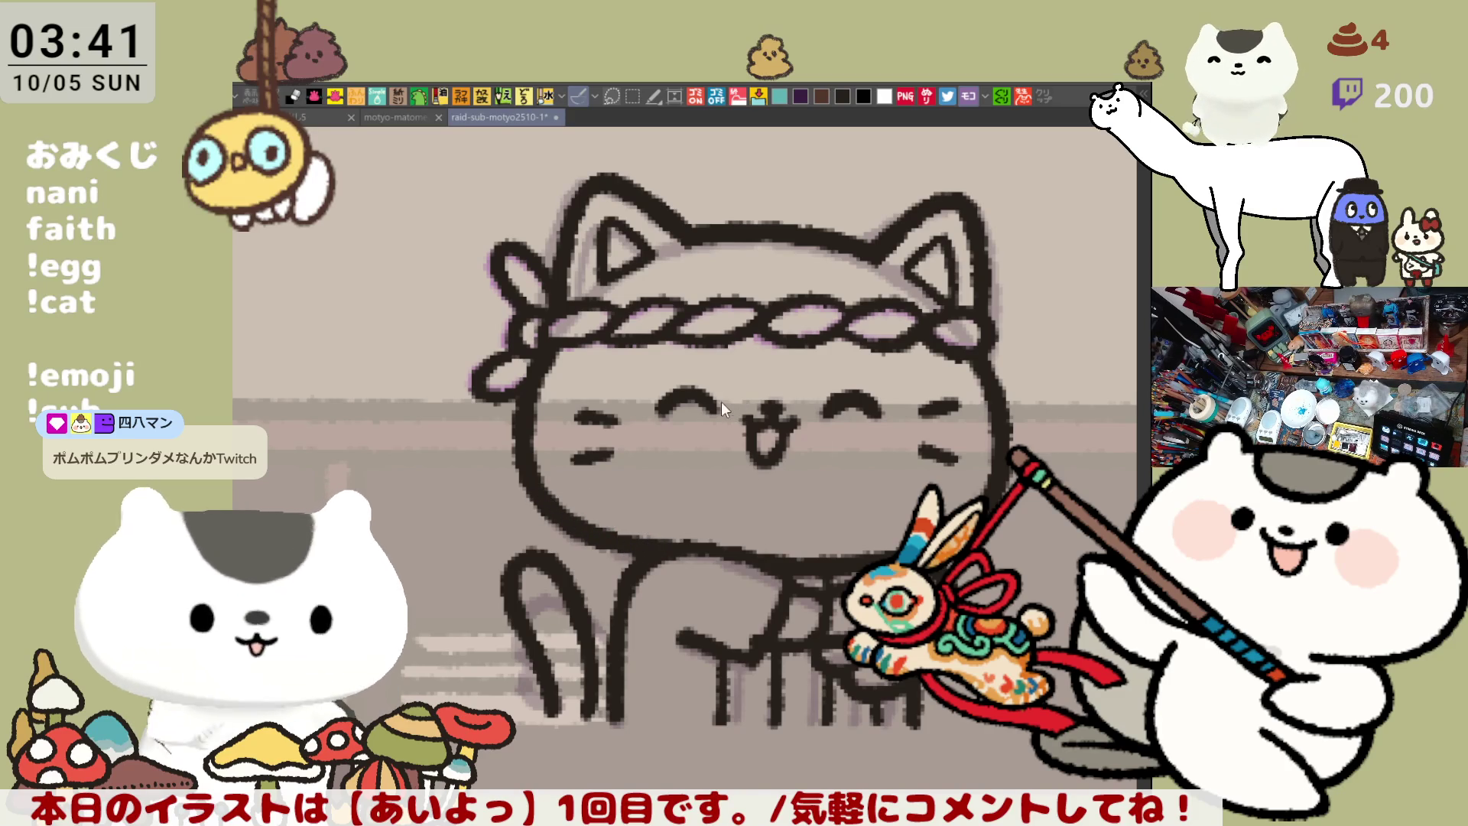
{"action": "left_click_drag", "start_coordinate": [717, 408], "coordinate": [635, 474]}
{"action": "mouse_move", "coordinate": [333, 486]}
{"action": "left_mouse_down"}
{"action": "mouse_move", "coordinate": [354, 430]}
{"action": "mouse_move", "coordinate": [841, 176]}
{"action": "left_mouse_up"}
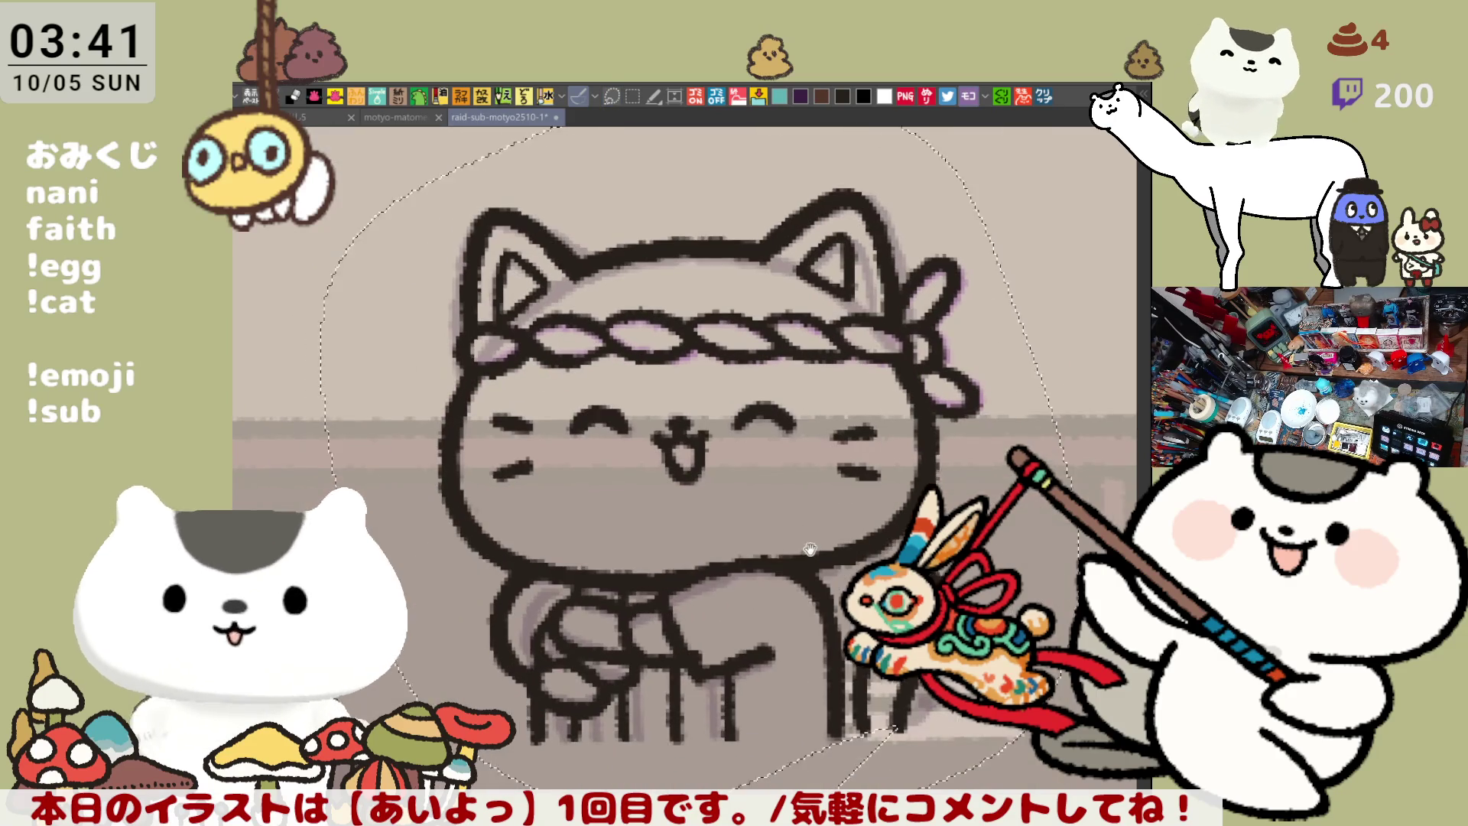
{"action": "mouse_move", "coordinate": [813, 547]}
{"action": "left_mouse_down"}
{"action": "mouse_move", "coordinate": [791, 551]}
{"action": "mouse_move", "coordinate": [814, 455]}
{"action": "left_mouse_up"}
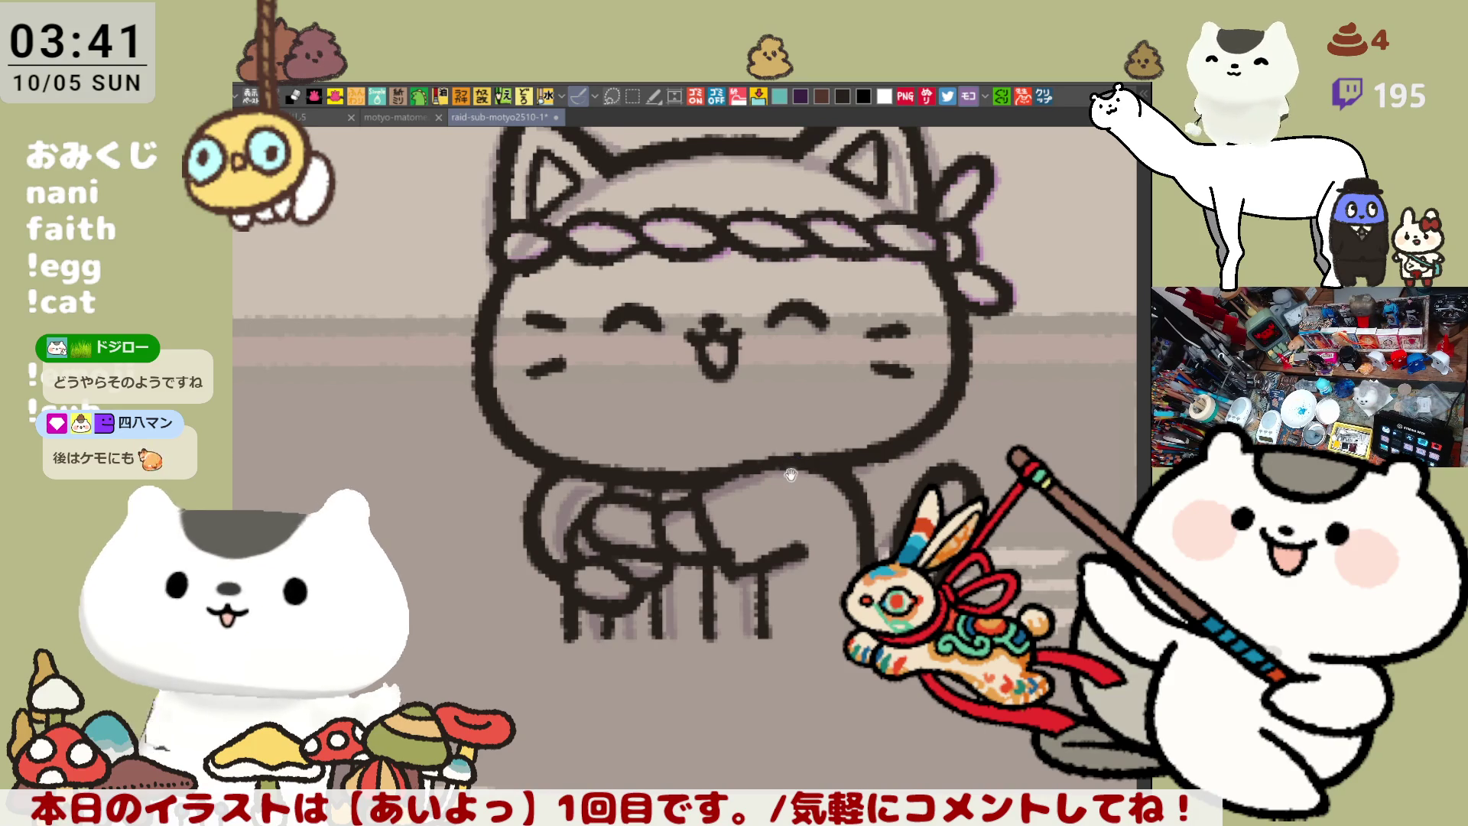
{"action": "left_click_drag", "start_coordinate": [791, 475], "coordinate": [743, 454]}
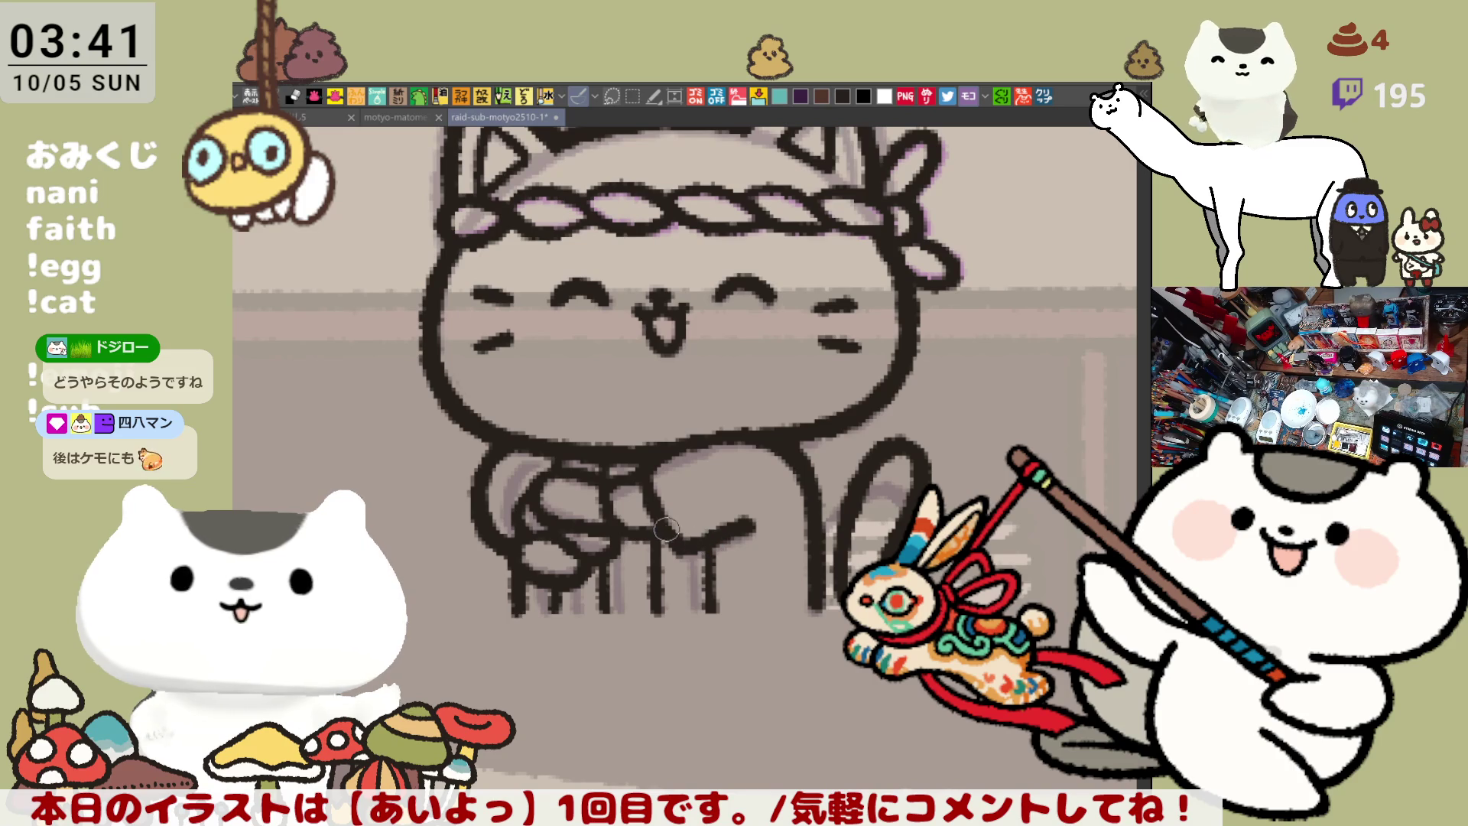
{"action": "left_click_drag", "start_coordinate": [695, 568], "coordinate": [742, 619]}
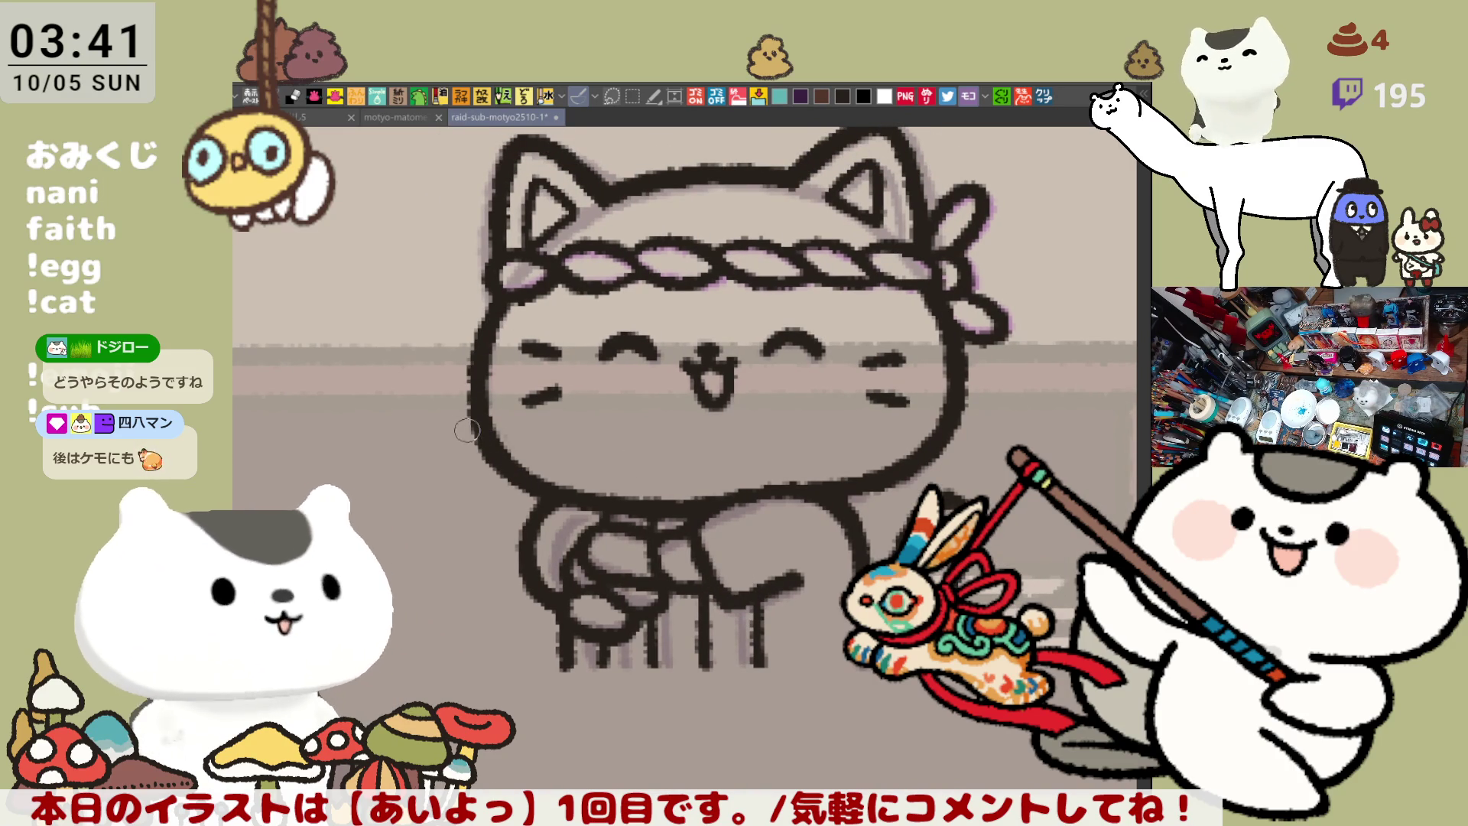
{"action": "scroll", "coordinate": [776, 417], "scroll_direction": "right", "scroll_amount": 4}
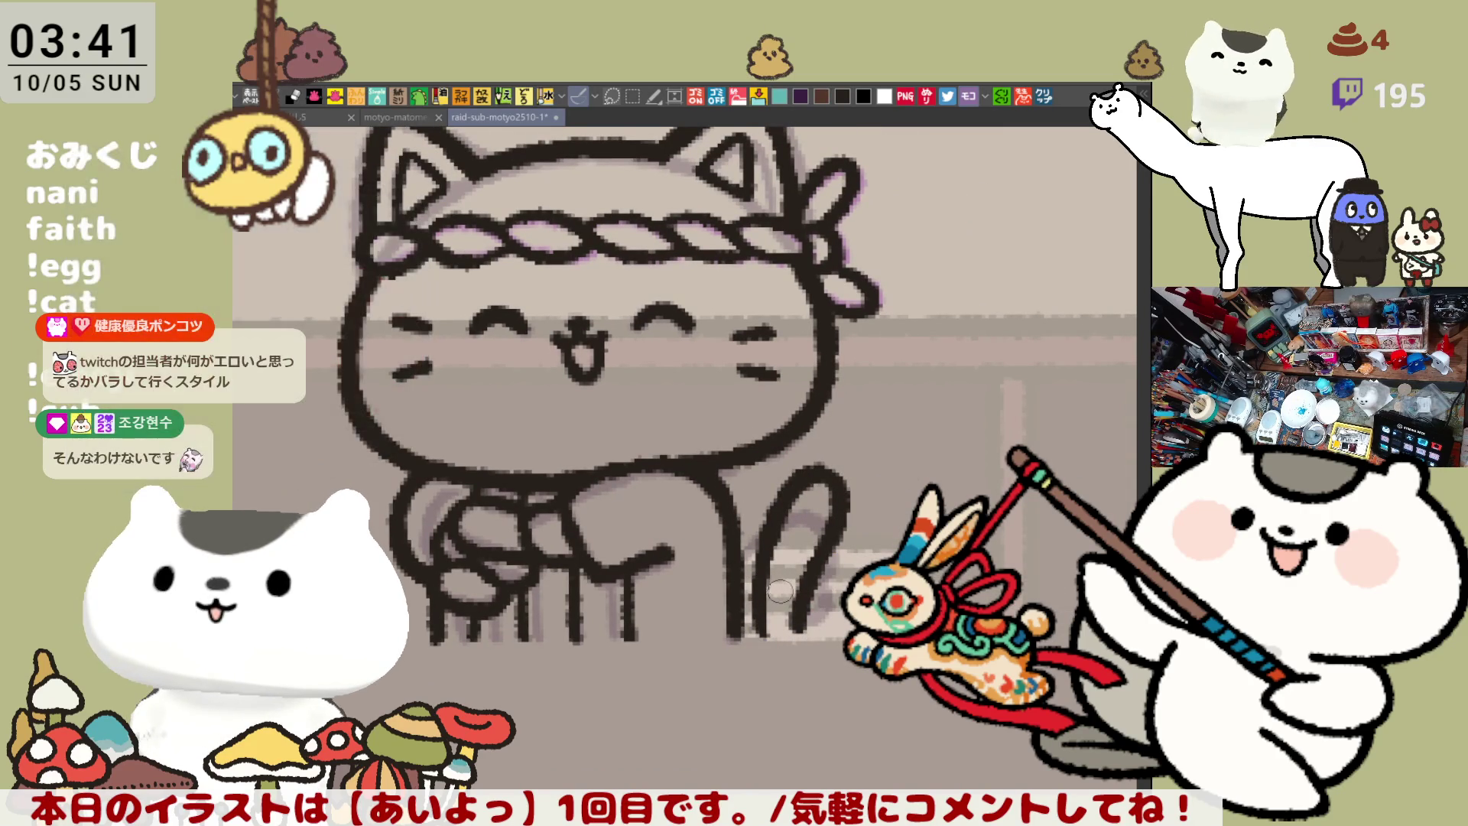
{"action": "left_click_drag", "start_coordinate": [770, 585], "coordinate": [790, 589]}
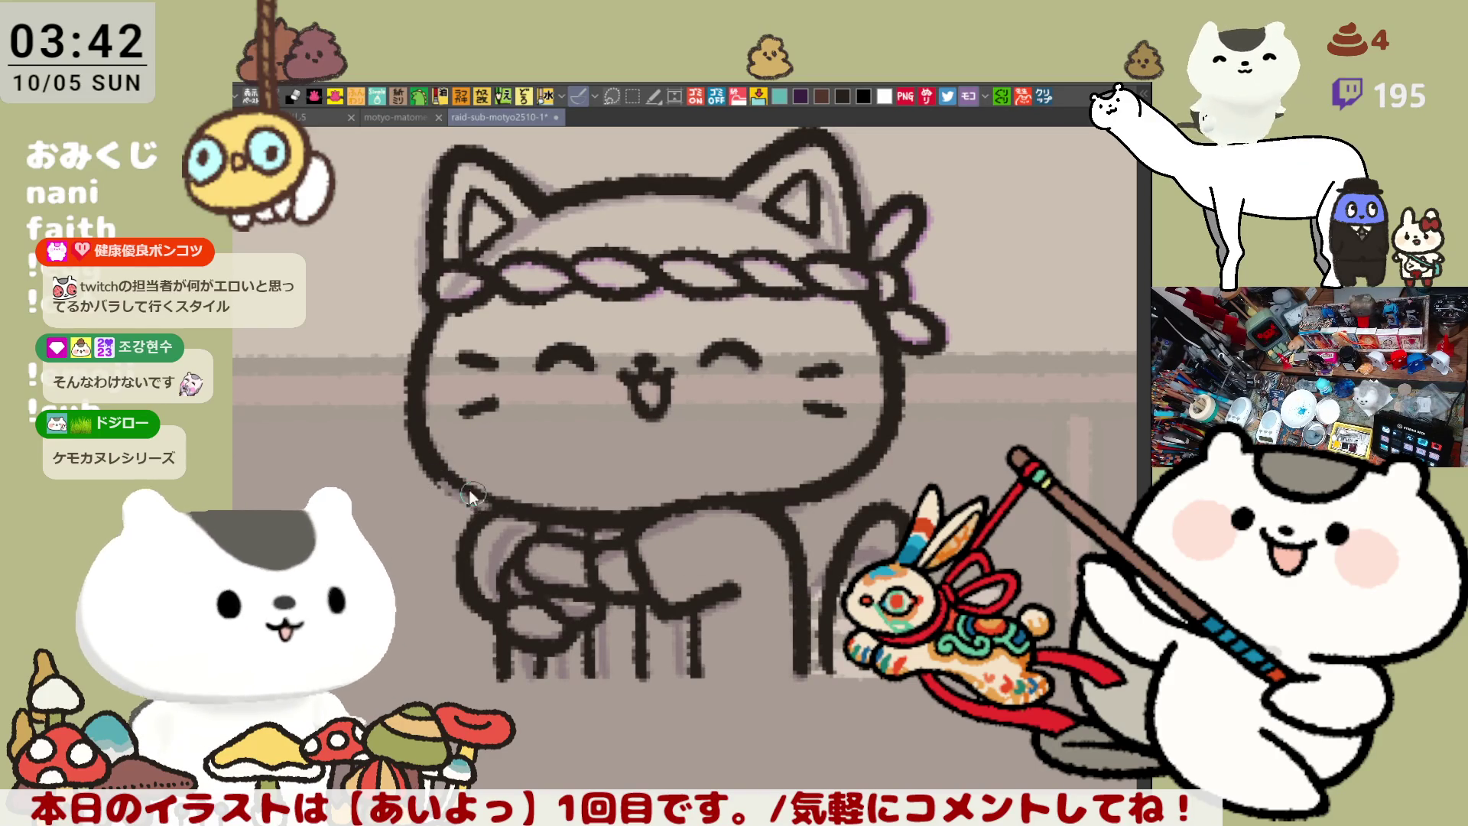
{"action": "mouse_move", "coordinate": [762, 421]}
{"action": "left_mouse_down"}
{"action": "mouse_move", "coordinate": [970, 406]}
{"action": "mouse_move", "coordinate": [811, 589]}
{"action": "left_mouse_up"}
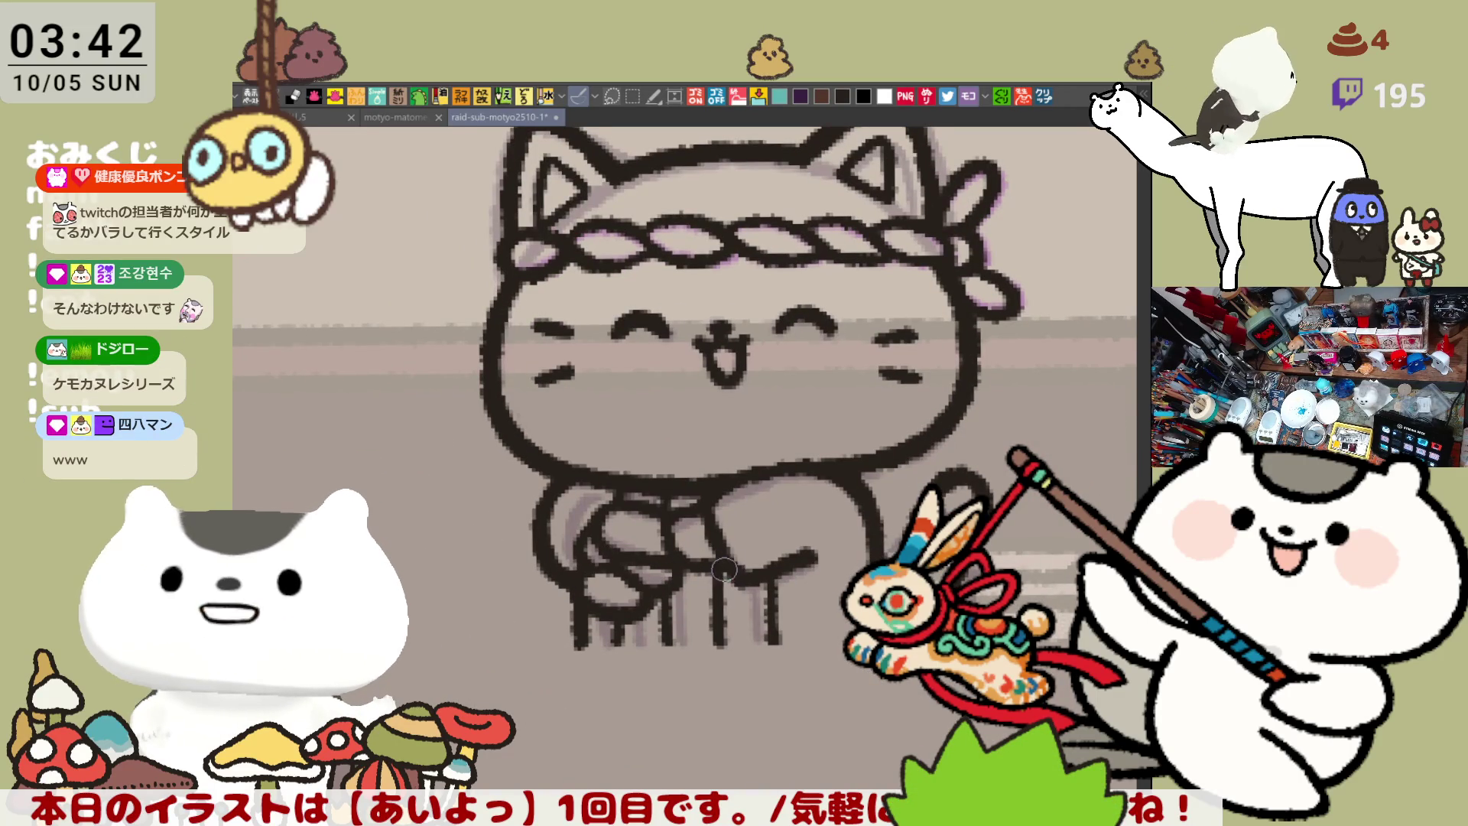
{"action": "scroll", "coordinate": [536, 428], "scroll_direction": "up", "scroll_amount": 4}
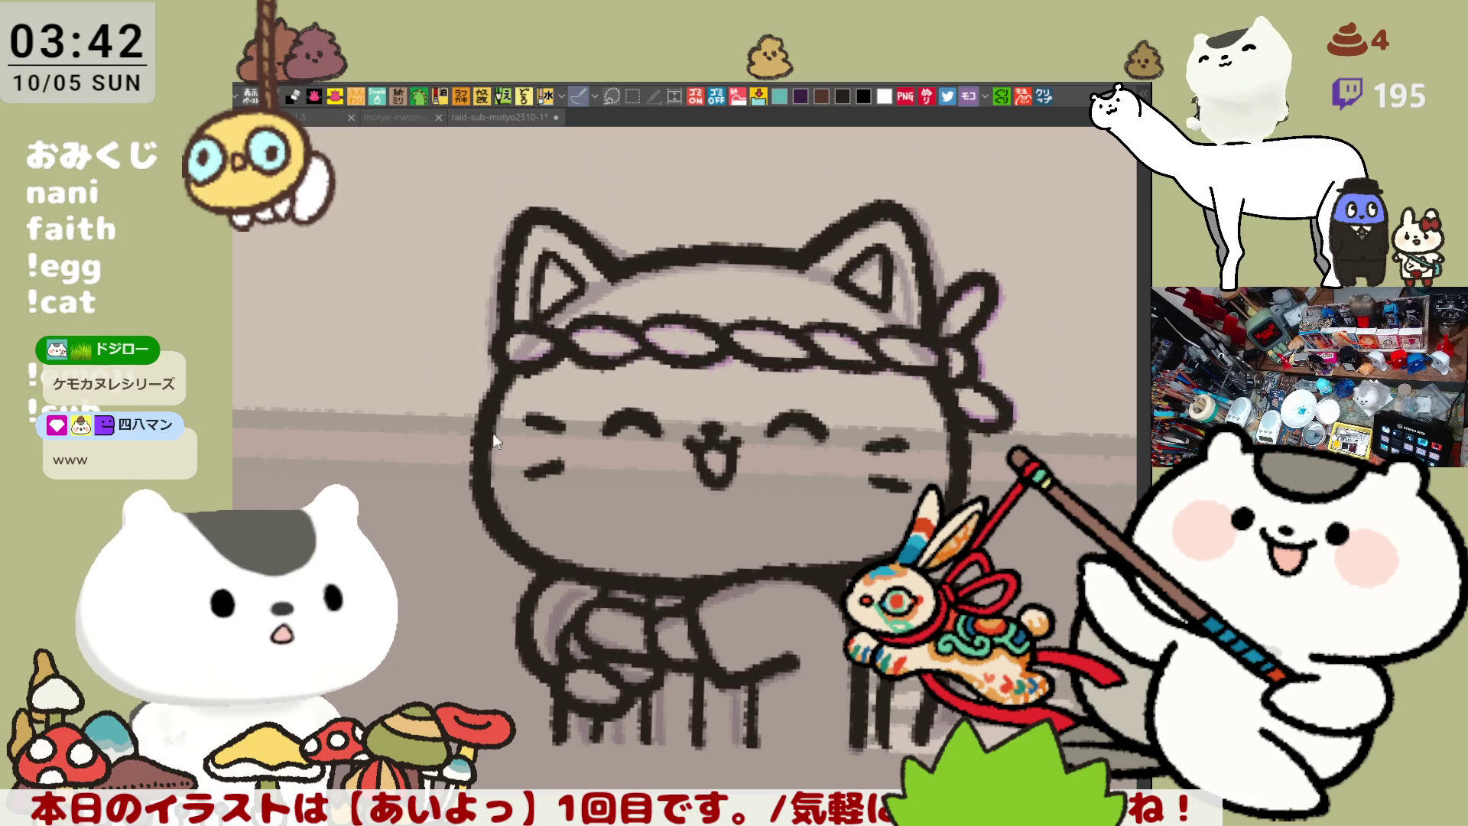
{"action": "left_click_drag", "start_coordinate": [963, 375], "coordinate": [987, 362]}
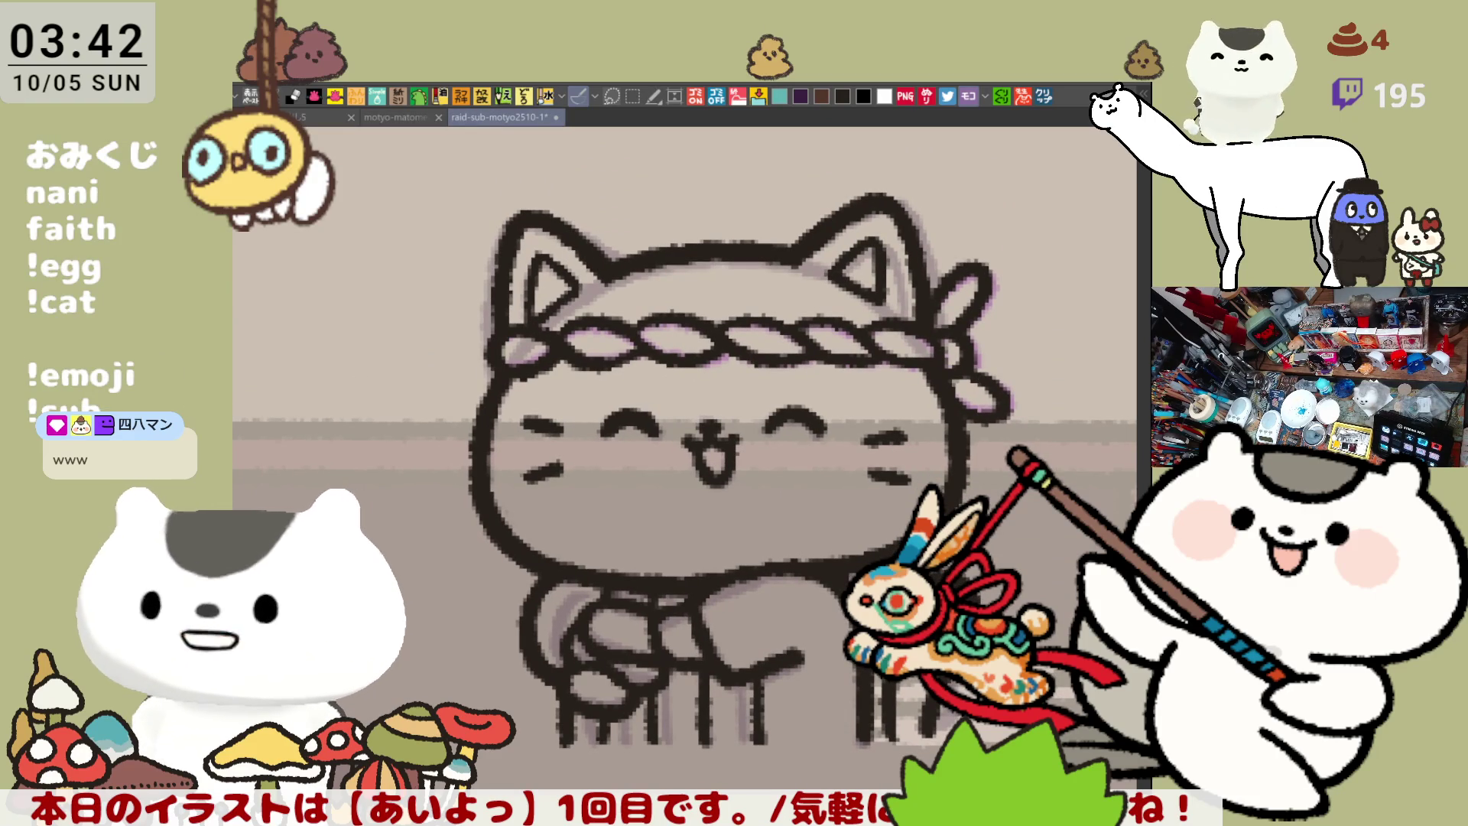
Brush a teal band along the bottom of the canvas, darkening its right end
{"action": "left_click_drag", "start_coordinate": [569, 732], "coordinate": [855, 730]}
{"action": "left_click_drag", "start_coordinate": [689, 728], "coordinate": [845, 736]}
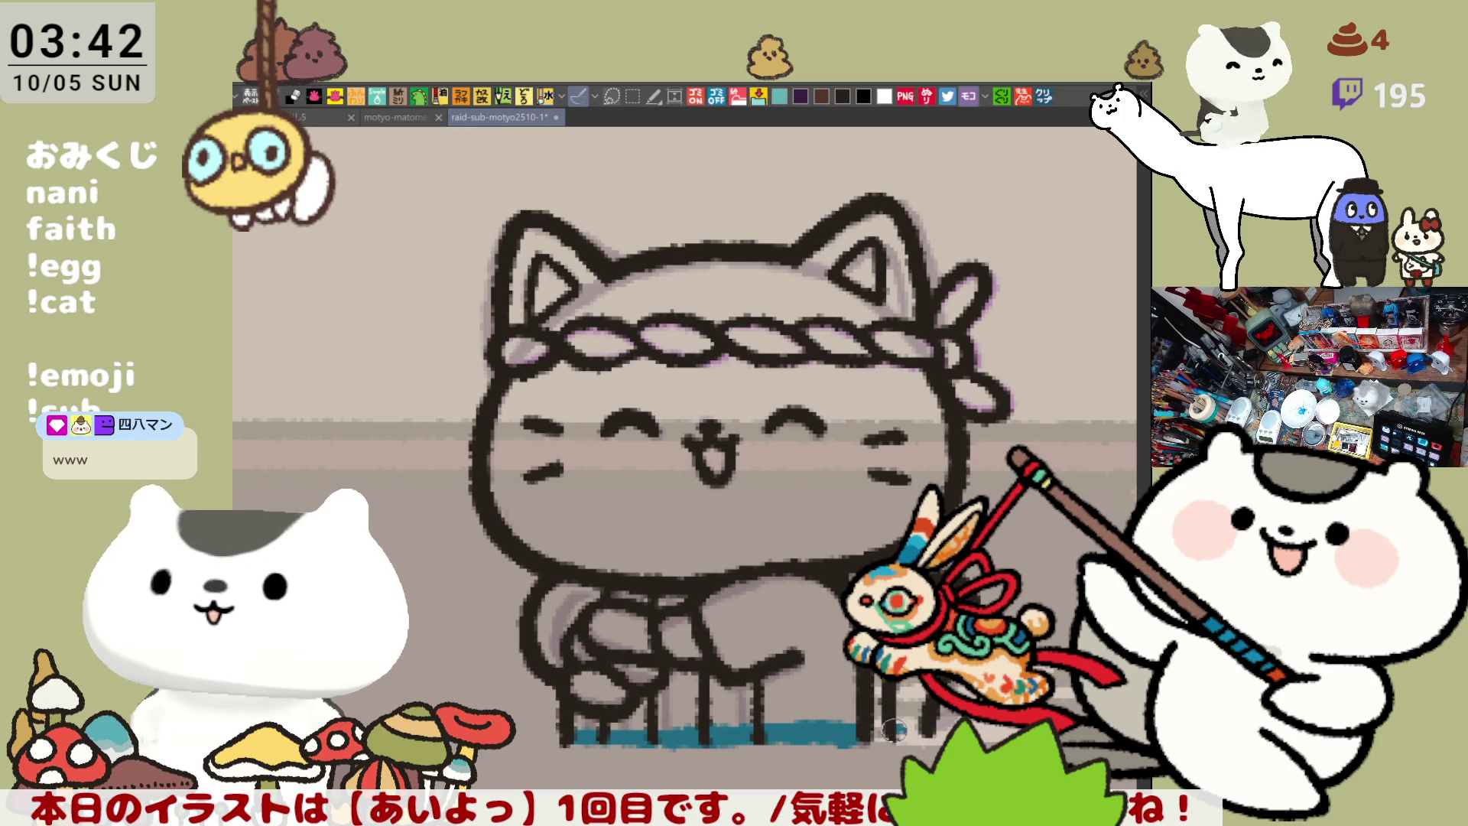
{"action": "left_click_drag", "start_coordinate": [912, 727], "coordinate": [939, 766]}
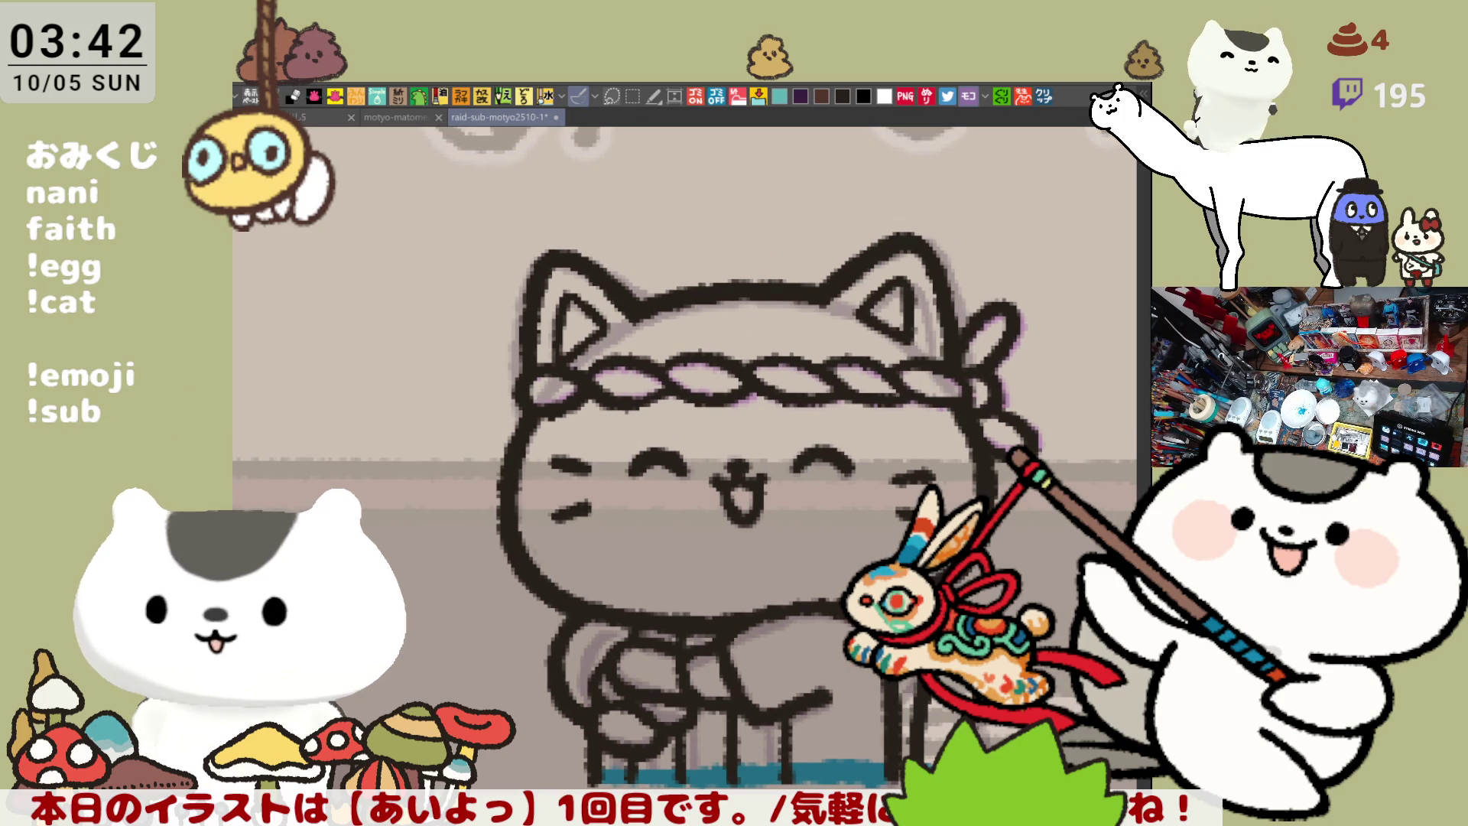
{"action": "left_click_drag", "start_coordinate": [765, 498], "coordinate": [689, 459]}
Finish the teal lasso fill over the cat, then paint white stripes across the headband and knot tails
{"action": "mouse_move", "coordinate": [333, 444]}
{"action": "left_mouse_down"}
{"action": "mouse_move", "coordinate": [642, 132]}
{"action": "mouse_move", "coordinate": [1109, 513]}
{"action": "mouse_move", "coordinate": [336, 688]}
{"action": "left_mouse_up"}
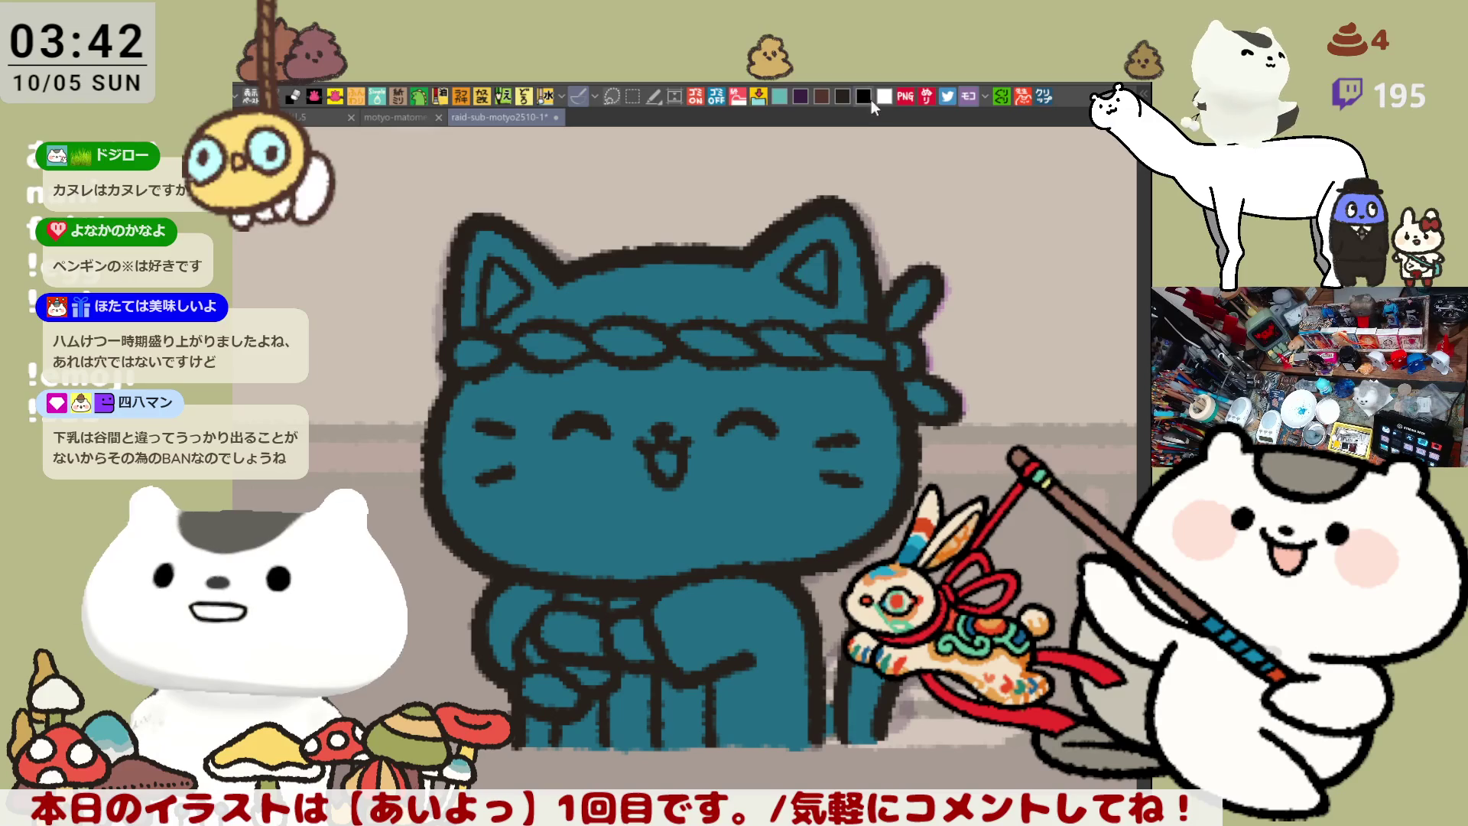
{"action": "left_click_drag", "start_coordinate": [497, 354], "coordinate": [461, 352]}
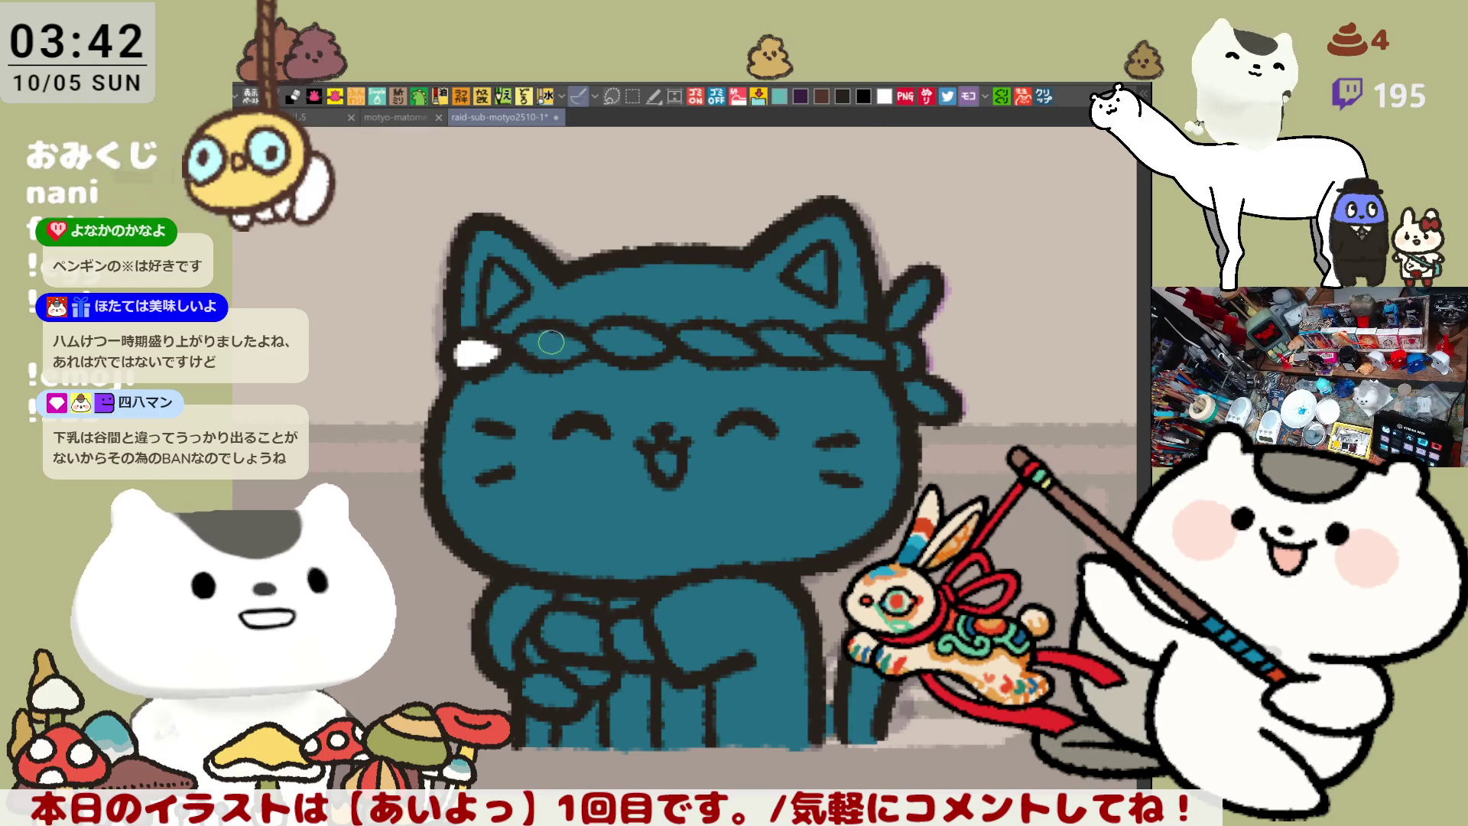
{"action": "mouse_move", "coordinate": [598, 341]}
{"action": "left_mouse_down"}
{"action": "mouse_move", "coordinate": [911, 357]}
{"action": "mouse_move", "coordinate": [914, 289]}
{"action": "left_mouse_up"}
{"action": "left_click_drag", "start_coordinate": [947, 407], "coordinate": [928, 389]}
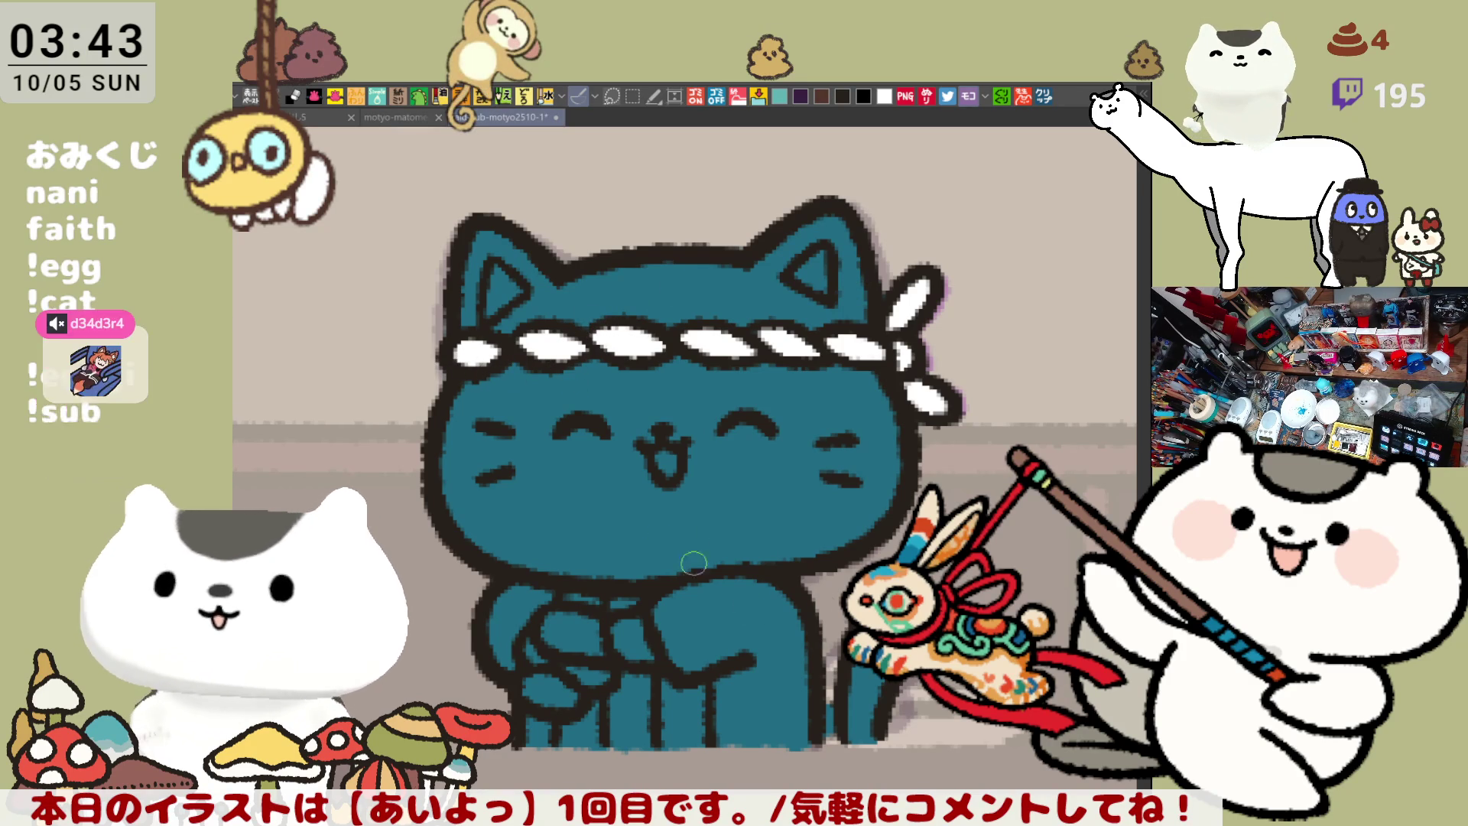
{"action": "left_click", "coordinate": [687, 498]}
Fill the head above the headband yellow and the inner ears red
{"action": "left_click", "coordinate": [784, 310]}
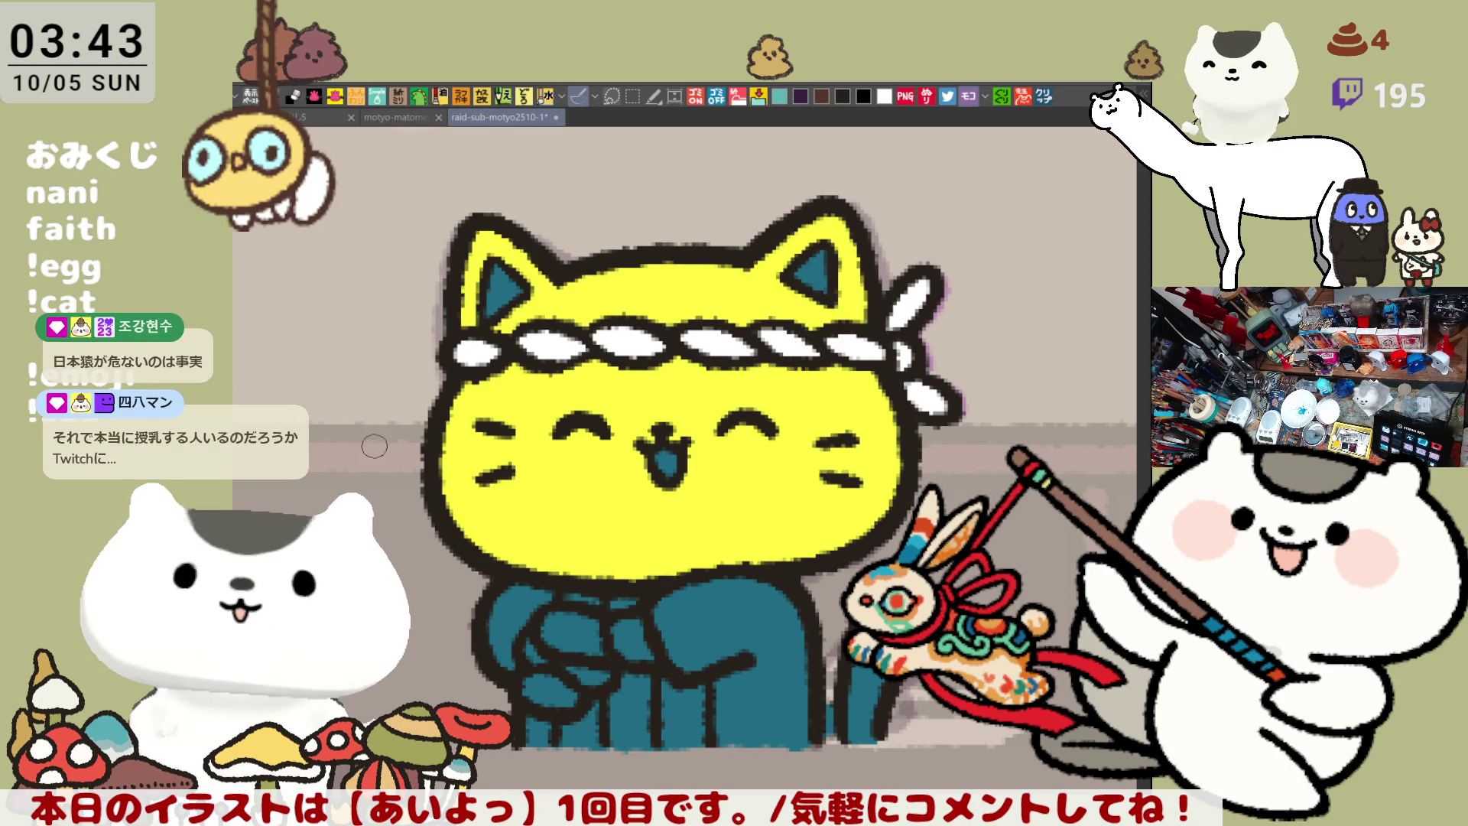
{"action": "left_click", "coordinate": [503, 286]}
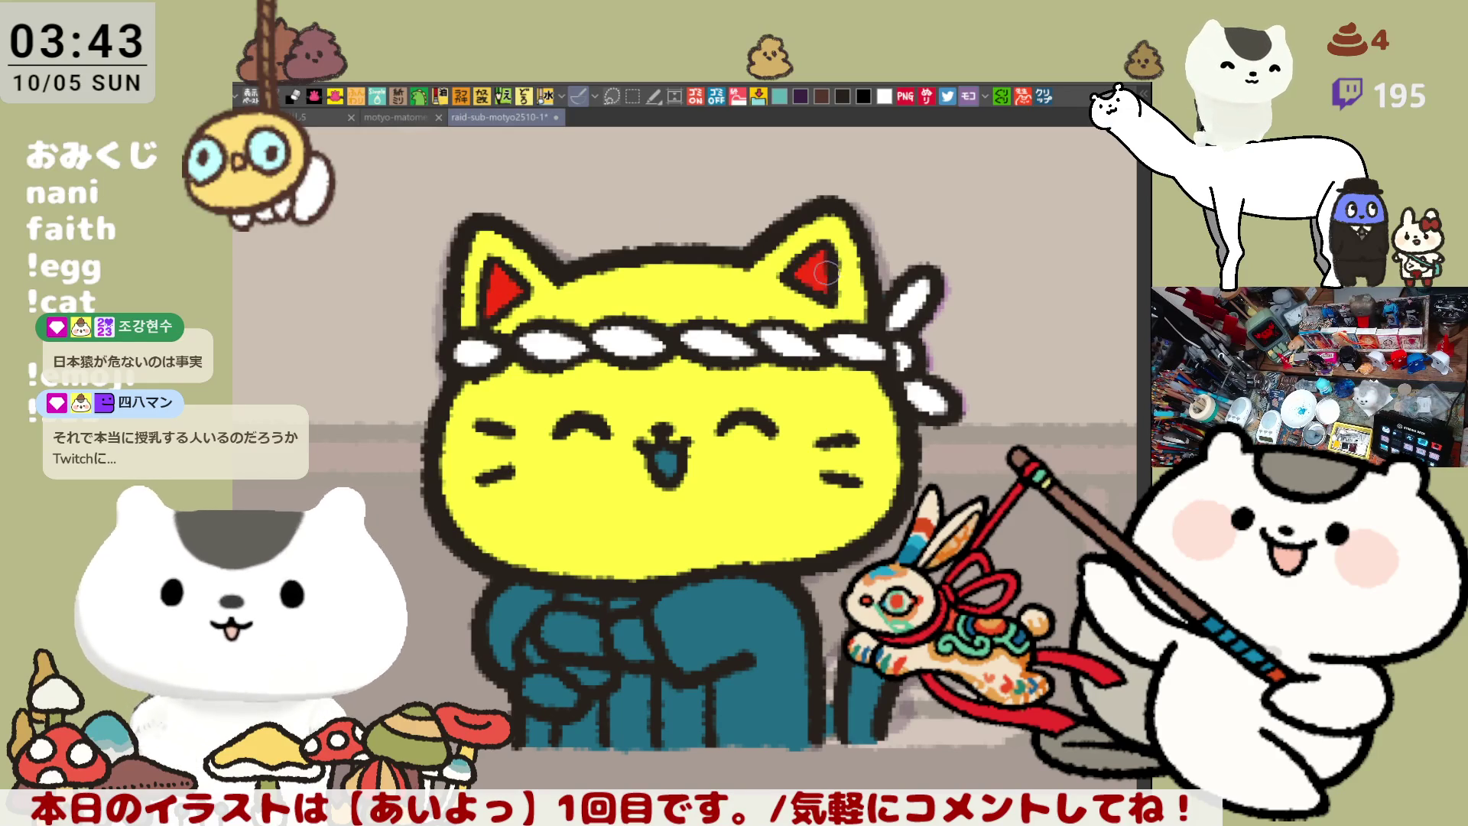
{"action": "scroll", "coordinate": [755, 286], "scroll_direction": "down", "scroll_amount": 2}
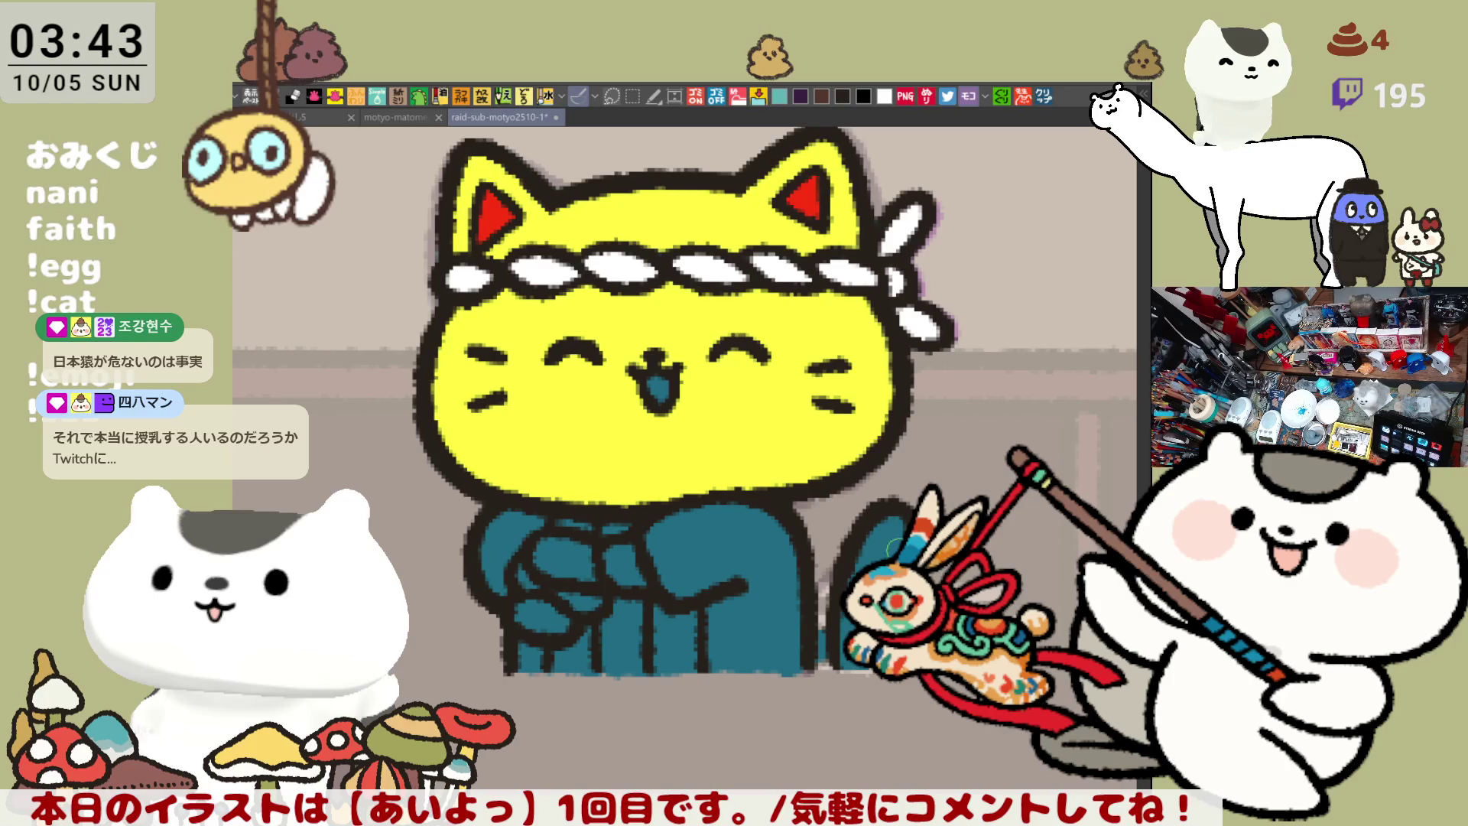
Paint a white ring around the mouth and fill it as a white muzzle
{"action": "mouse_move", "coordinate": [612, 356]}
{"action": "left_mouse_down"}
{"action": "mouse_move", "coordinate": [608, 455]}
{"action": "mouse_move", "coordinate": [638, 457]}
{"action": "left_mouse_up"}
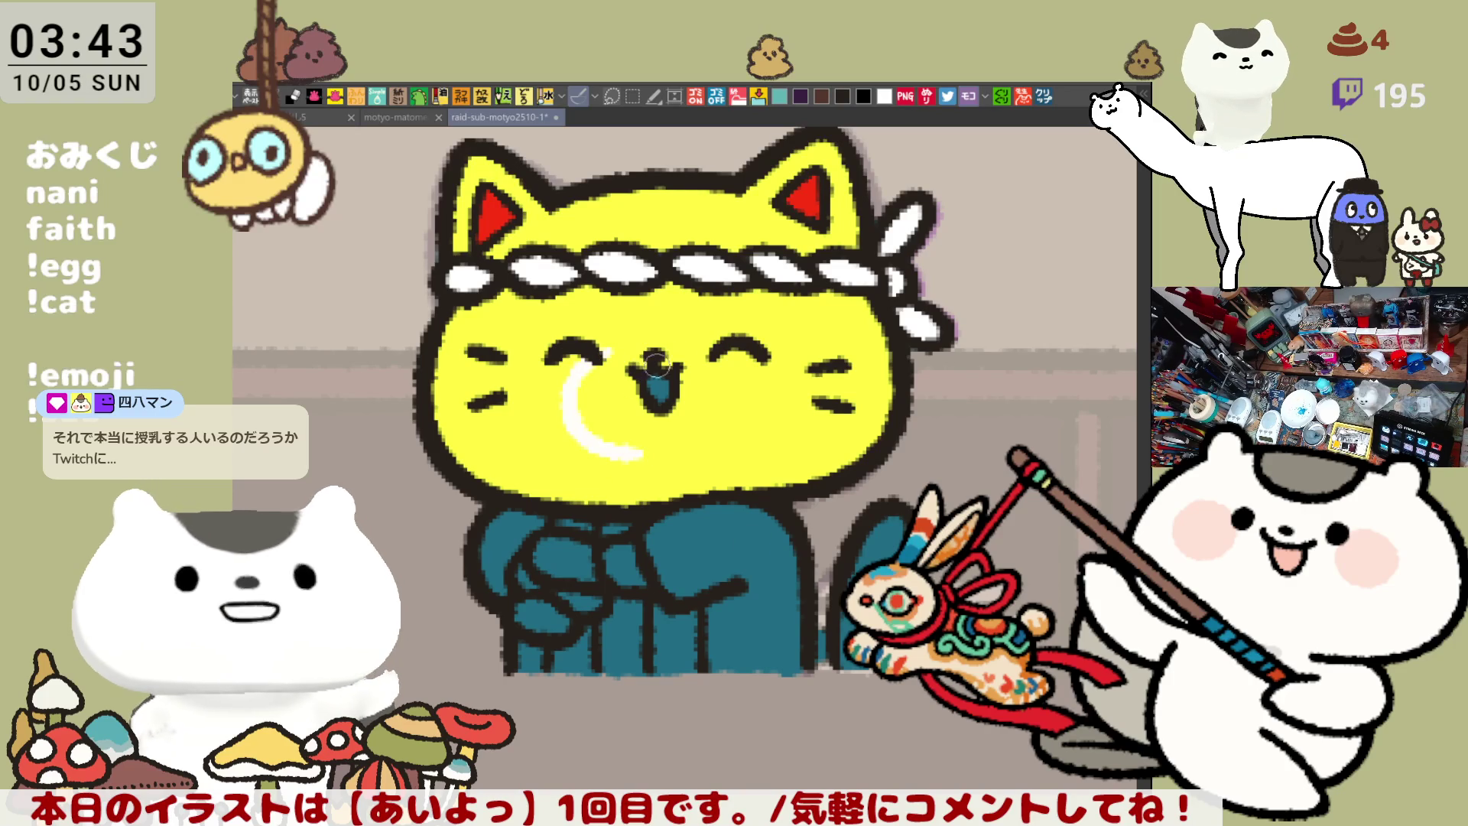
{"action": "left_click_drag", "start_coordinate": [613, 355], "coordinate": [738, 394]}
{"action": "key", "text": "ctrl+z"}
{"action": "mouse_move", "coordinate": [600, 348]}
{"action": "left_mouse_down"}
{"action": "mouse_move", "coordinate": [711, 340]}
{"action": "mouse_move", "coordinate": [734, 421]}
{"action": "left_mouse_up"}
{"action": "mouse_move", "coordinate": [740, 370]}
{"action": "left_mouse_down"}
{"action": "mouse_move", "coordinate": [720, 456]}
{"action": "mouse_move", "coordinate": [659, 458]}
{"action": "left_mouse_up"}
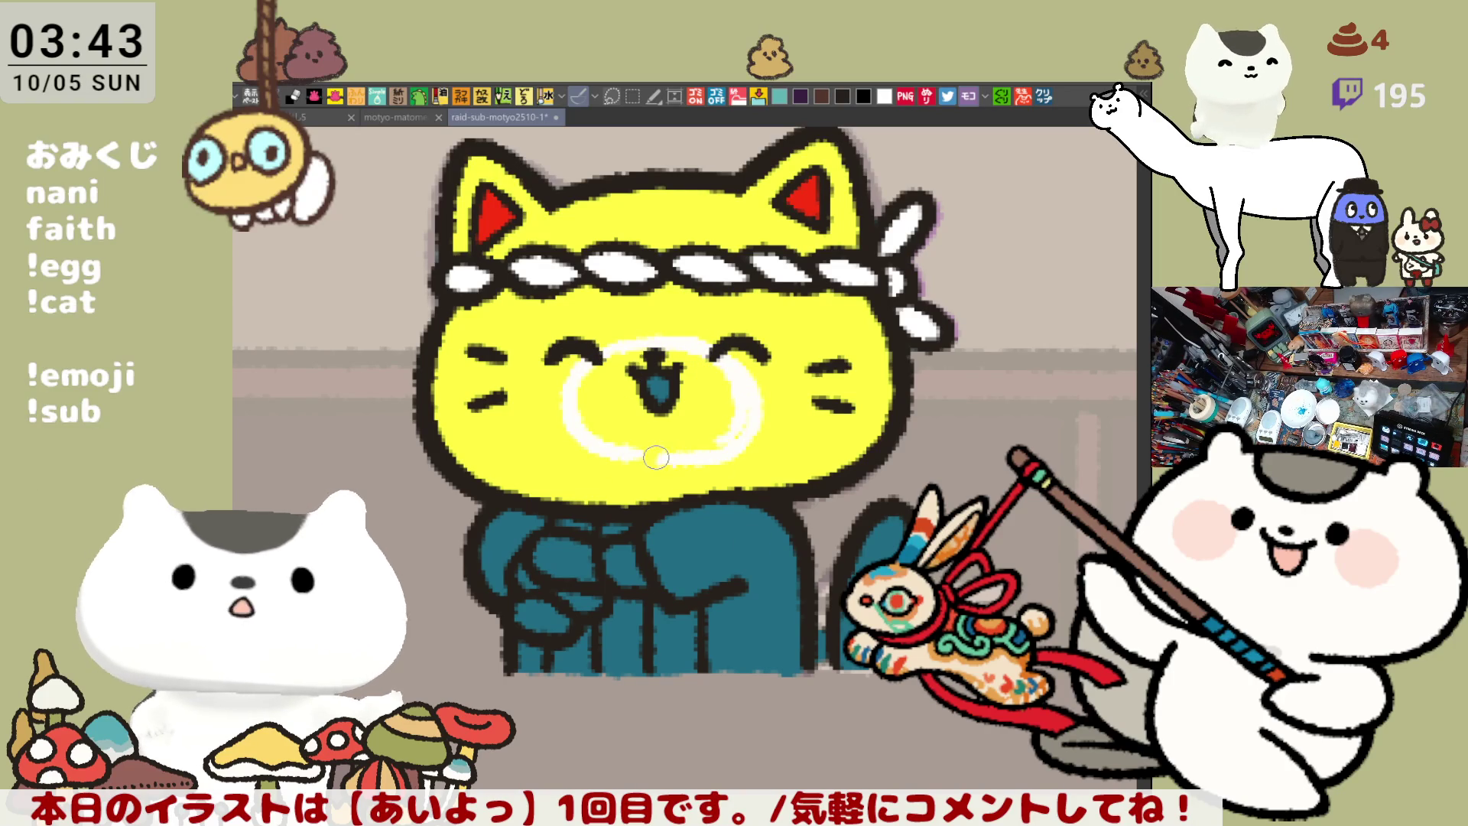
{"action": "key", "text": "ctrl+z"}
{"action": "left_click_drag", "start_coordinate": [750, 397], "coordinate": [692, 459]}
{"action": "key", "text": "ctrl+z"}
{"action": "mouse_move", "coordinate": [729, 359]}
{"action": "left_mouse_down"}
{"action": "mouse_move", "coordinate": [715, 459]}
{"action": "mouse_move", "coordinate": [623, 457]}
{"action": "left_mouse_up"}
{"action": "key", "text": "ctrl+z"}
{"action": "mouse_move", "coordinate": [727, 364]}
{"action": "left_mouse_down"}
{"action": "mouse_move", "coordinate": [654, 459]}
{"action": "mouse_move", "coordinate": [632, 432]}
{"action": "left_mouse_up"}
{"action": "left_click", "coordinate": [718, 413]}
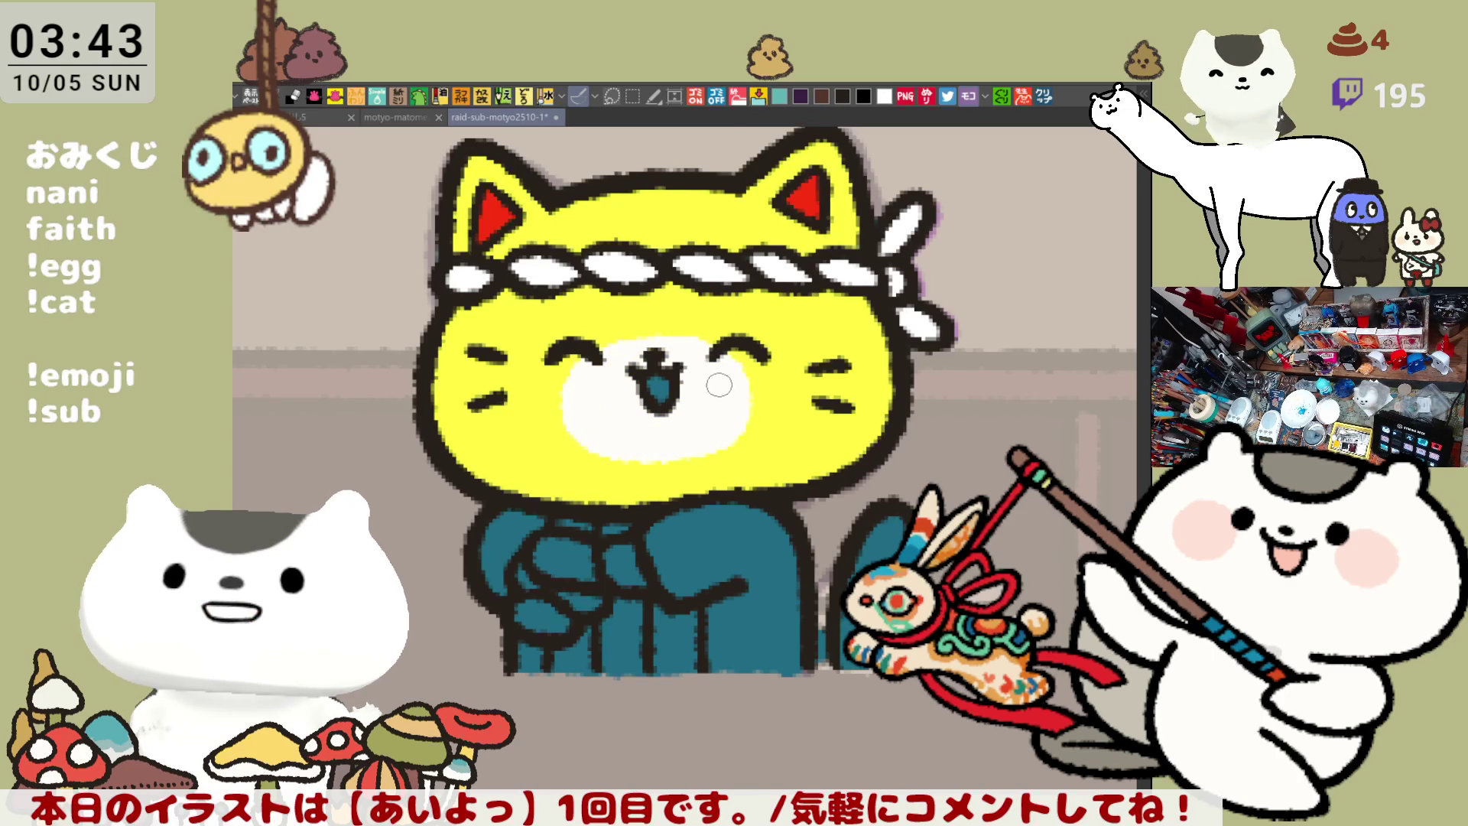
{"action": "left_click_drag", "start_coordinate": [753, 395], "coordinate": [689, 449]}
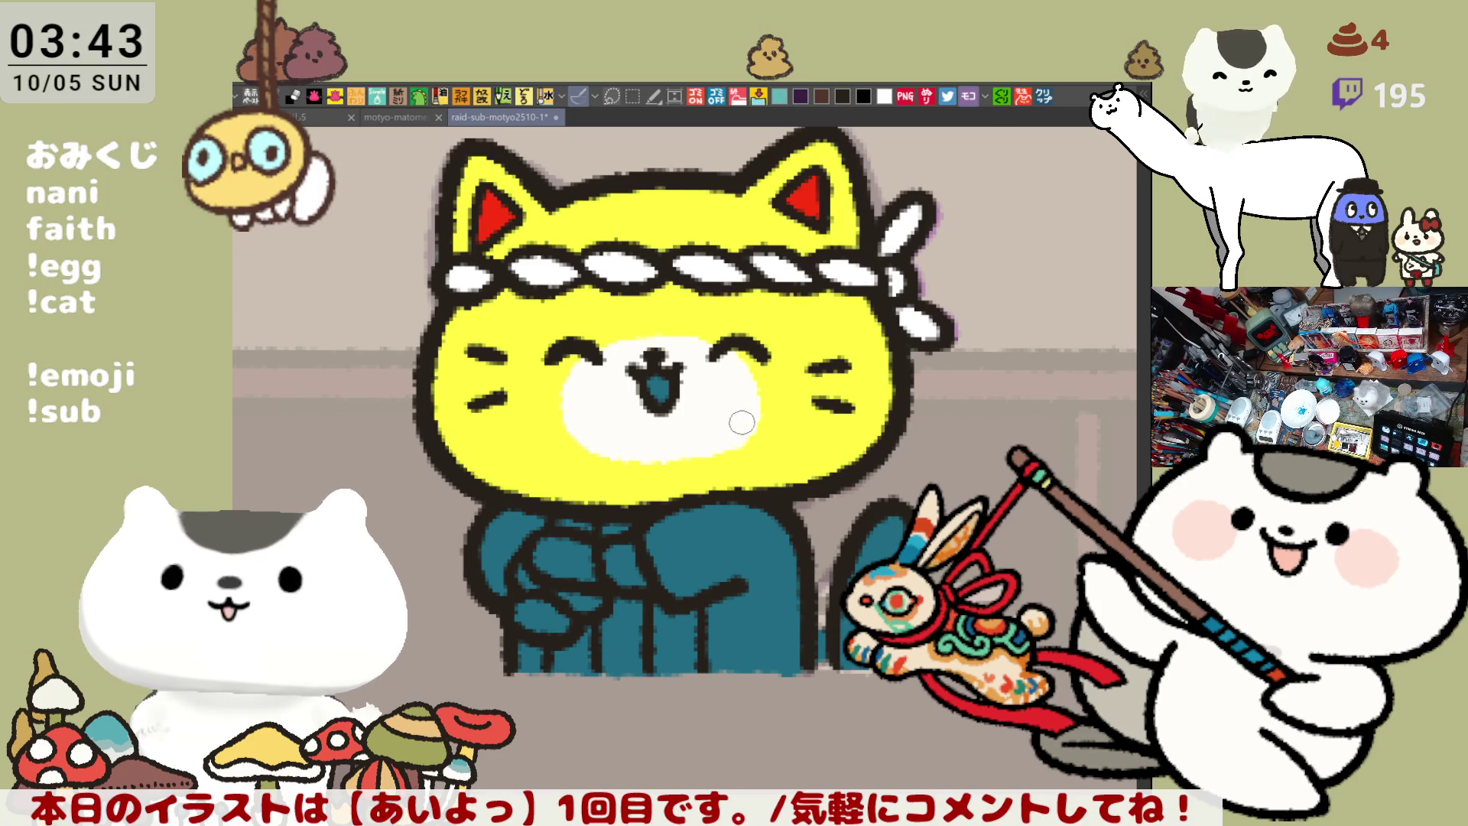
Colour the cat's paws yellow and save the illustration with Ctrl+S
{"action": "left_click_drag", "start_coordinate": [612, 572], "coordinate": [631, 556]}
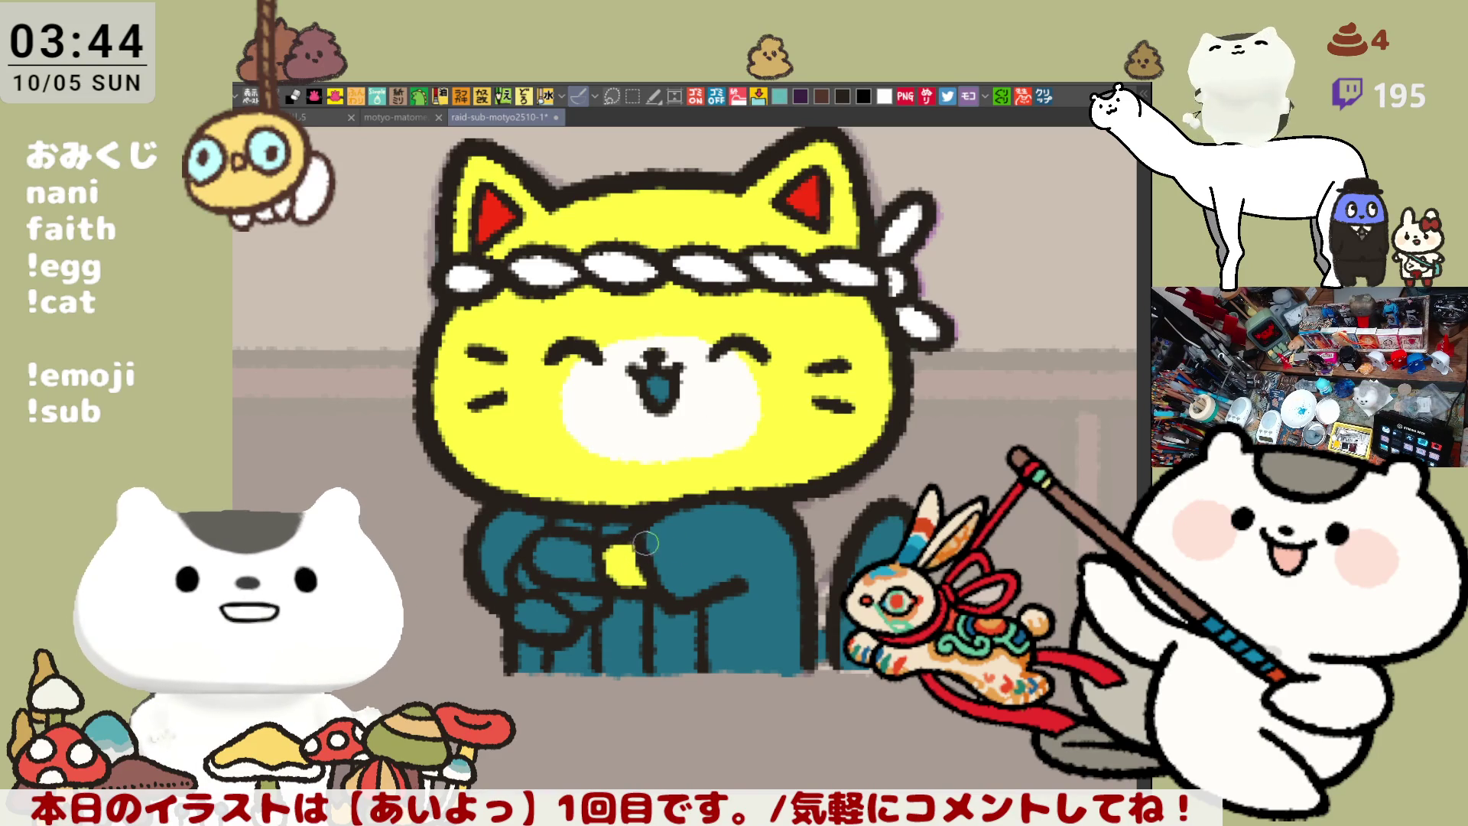
{"action": "left_click", "coordinate": [554, 604]}
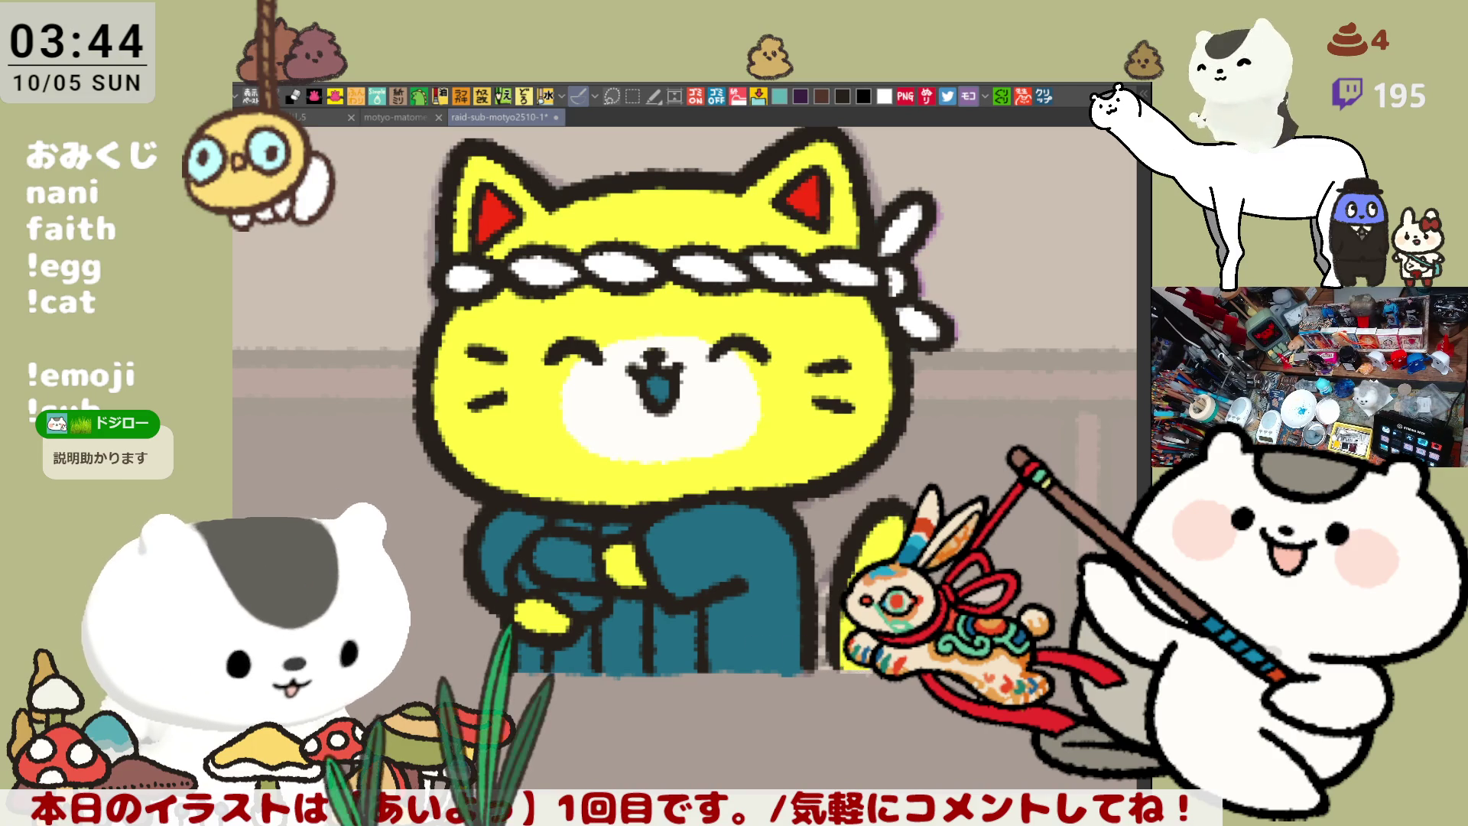
{"action": "key", "text": "ctrl+s"}
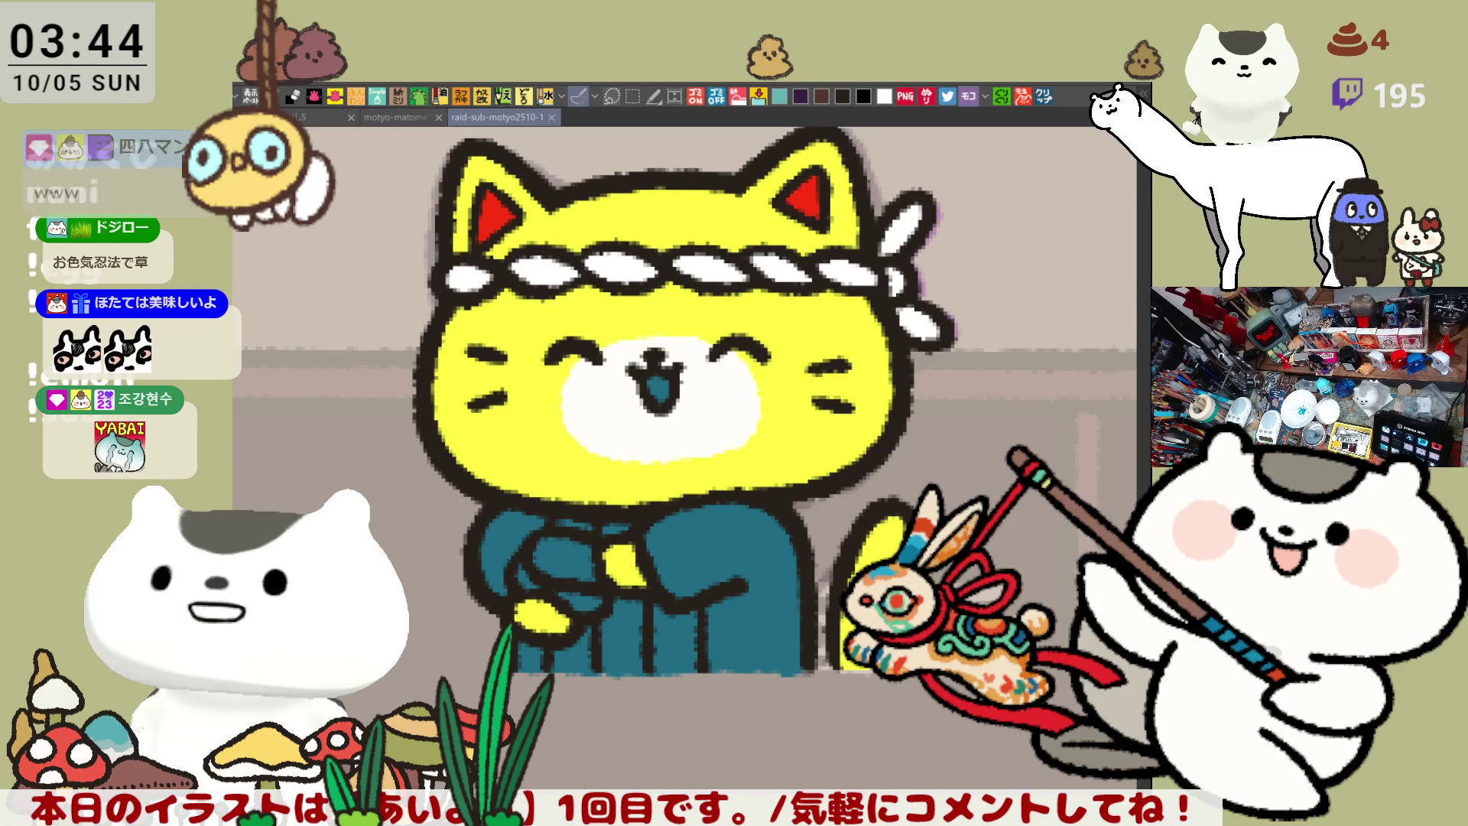
Brush a pale yellow highlight onto the left paw
{"action": "left_click_drag", "start_coordinate": [539, 572], "coordinate": [592, 557]}
{"action": "left_click_drag", "start_coordinate": [710, 567], "coordinate": [787, 505]}
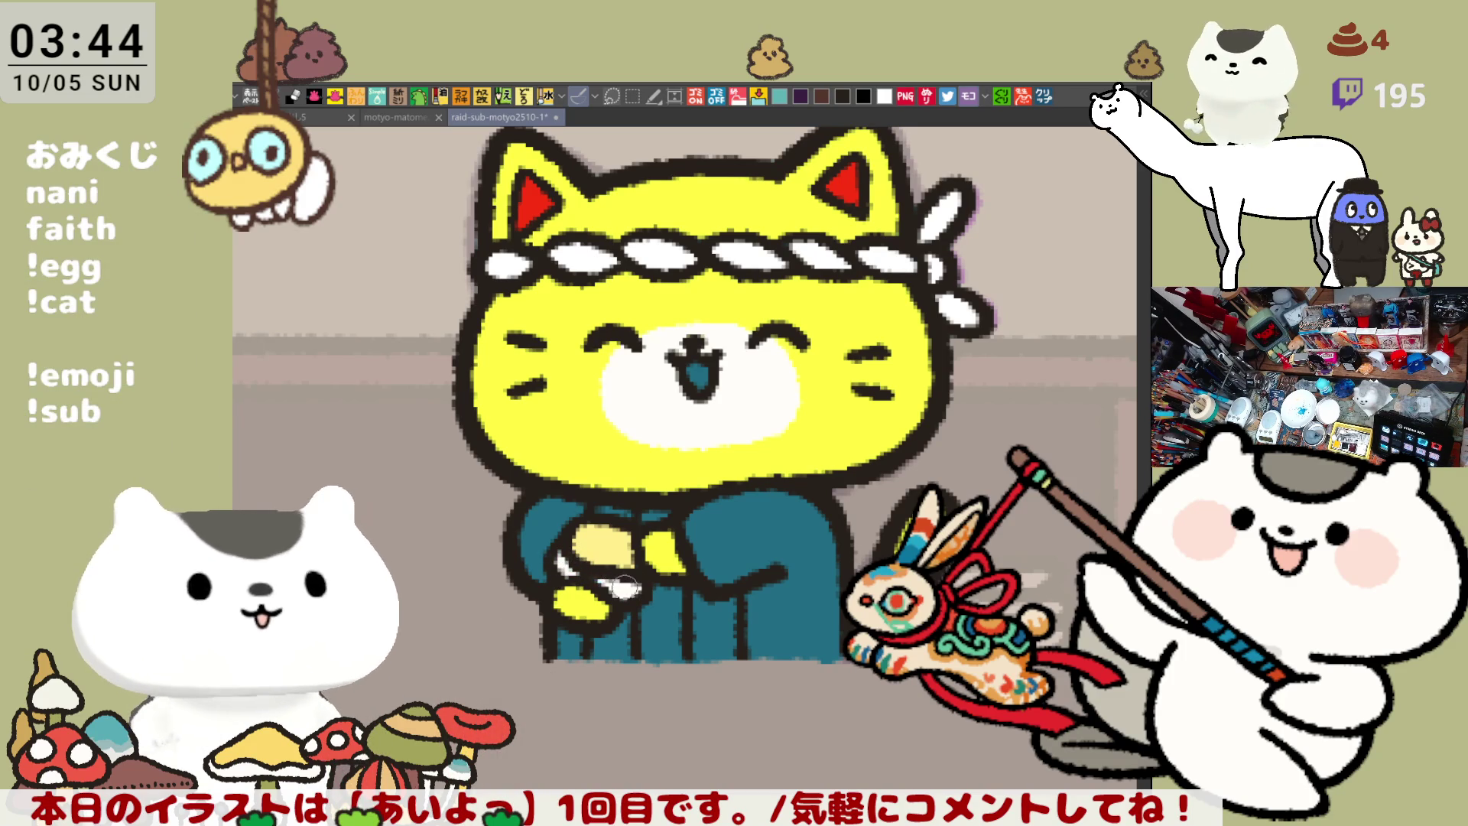
{"action": "left_click_drag", "start_coordinate": [615, 580], "coordinate": [548, 534]}
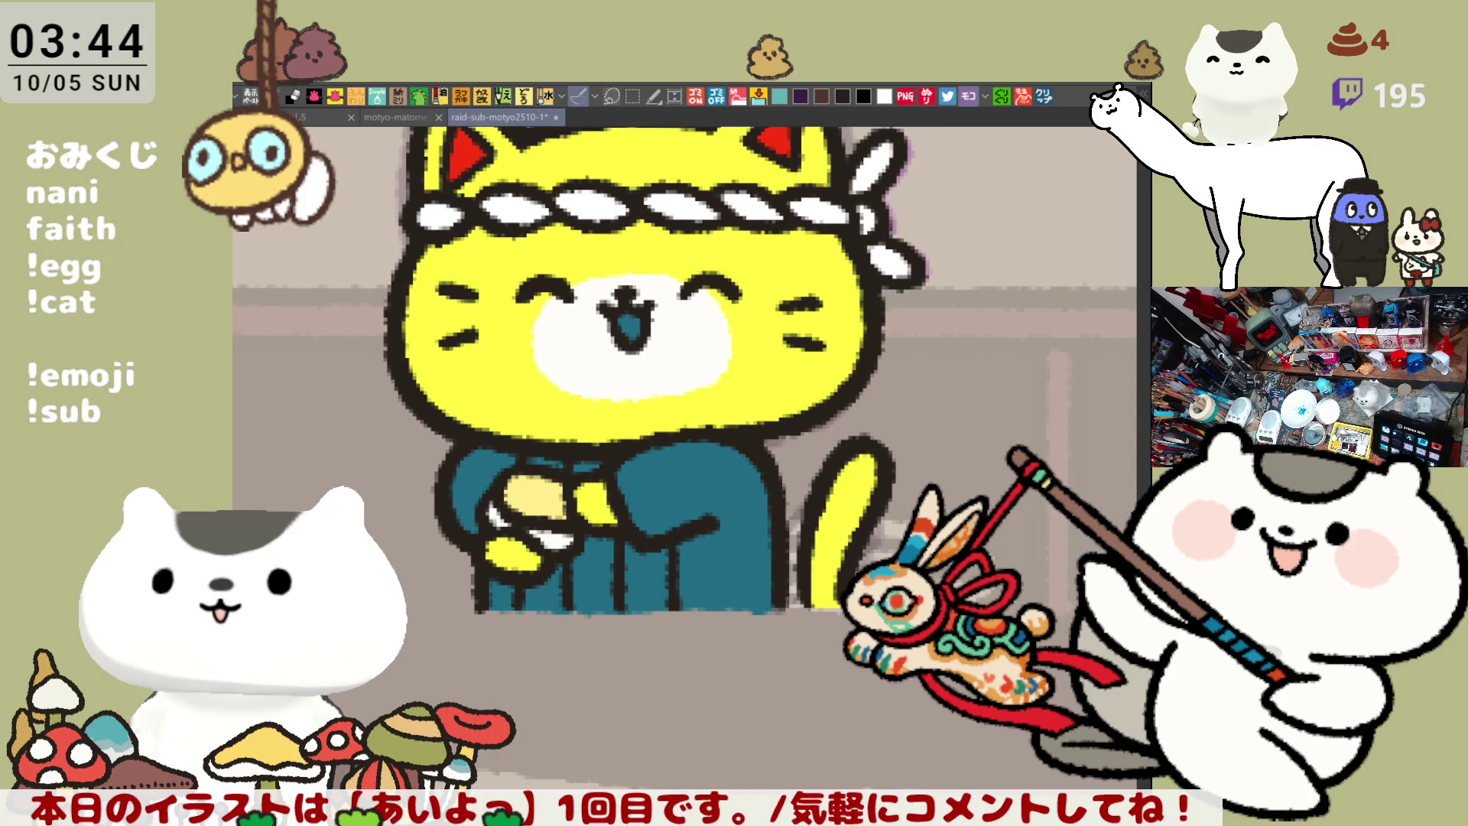